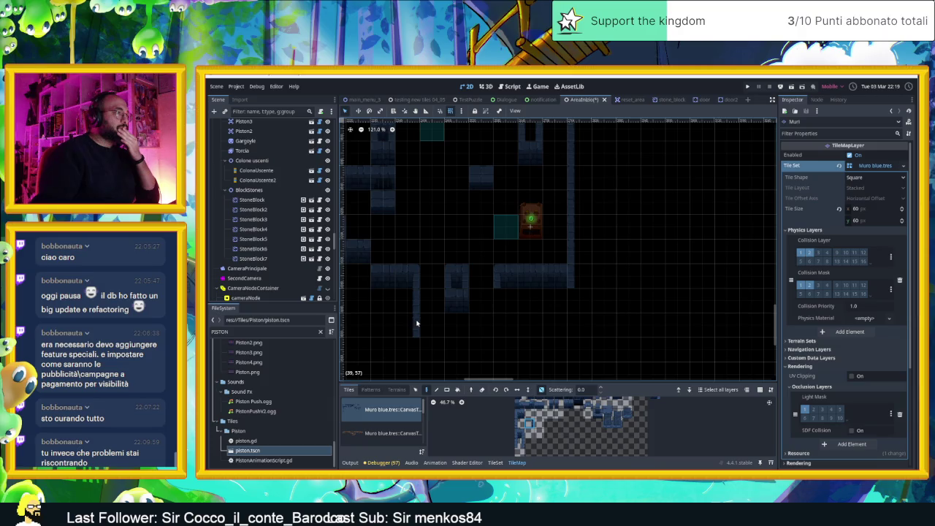
Paint a short row of blue wall tiles into the Muri layer near the dungeon's bottom.
scroll(549, 406, up, 1)
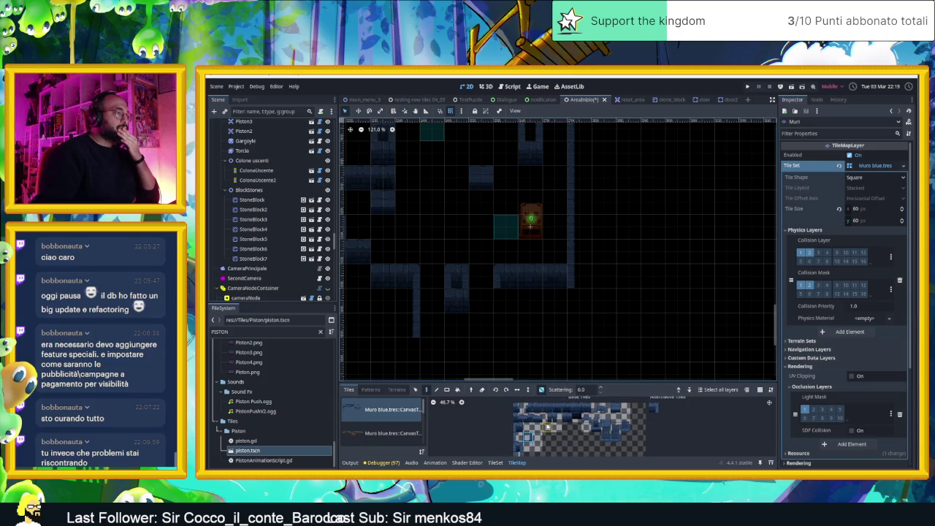
drag(537, 409, 587, 408)
drag(435, 348, 480, 349)
click(516, 439)
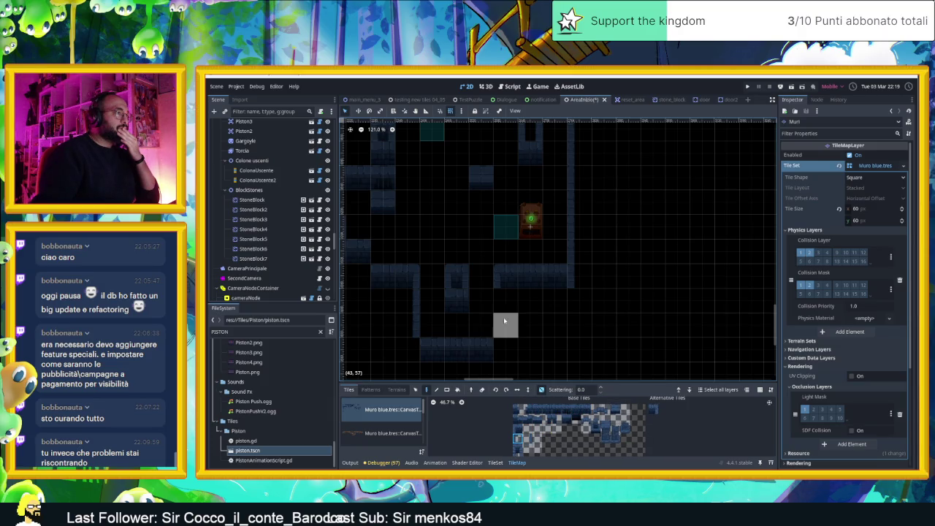
Save the AreaInizio scene with Ctrl+S.
drag(530, 298, 557, 334)
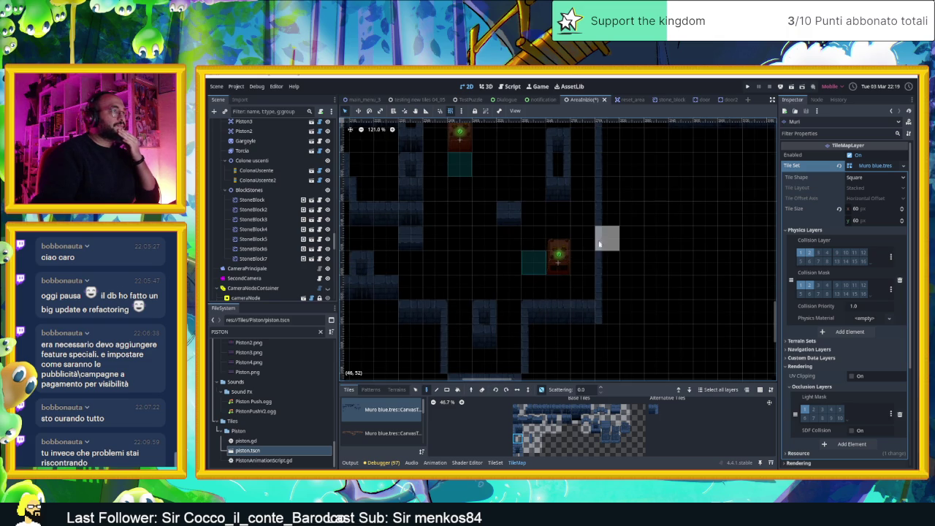
scroll(598, 236, up, 2)
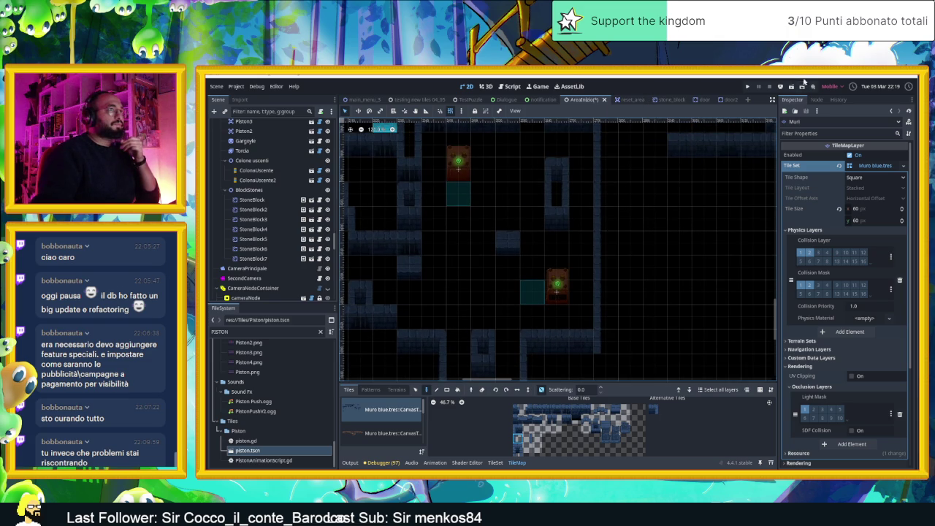
key(ctrl+s)
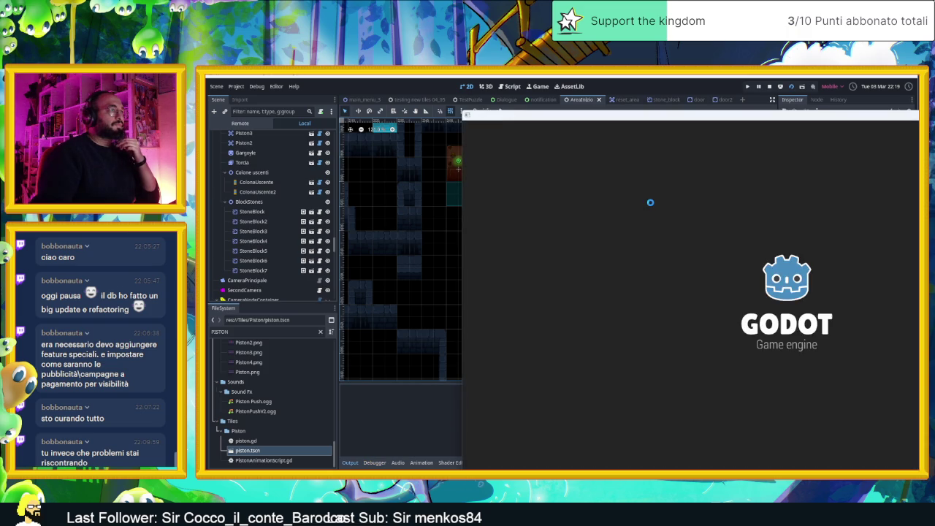
Slide the blob through the first rooms and around the top-left wall with the arrow keys.
key(Right)
key(Down)
key(Right)
key(Down)
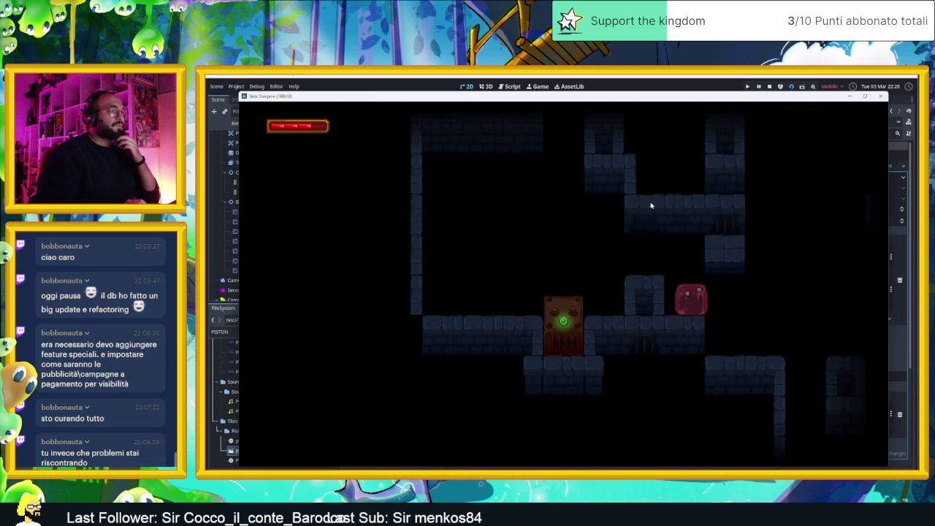
key(Left)
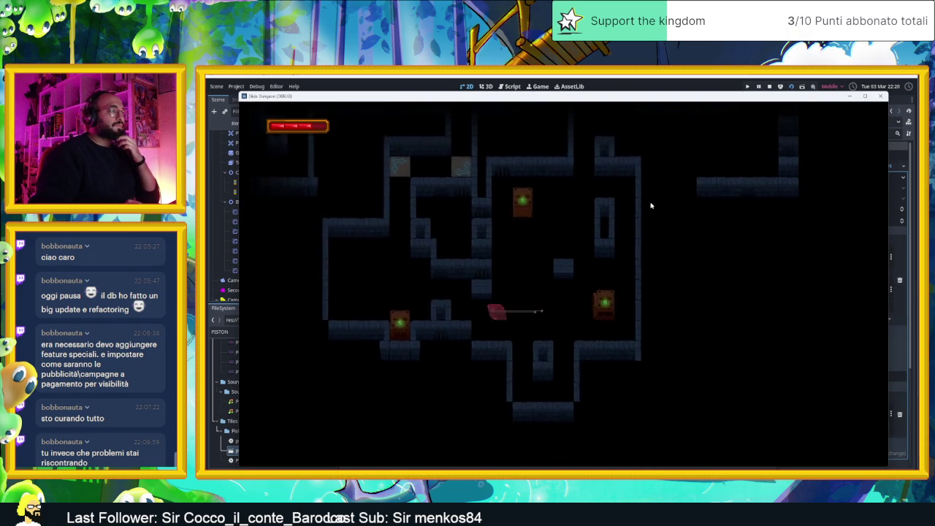
key(Up)
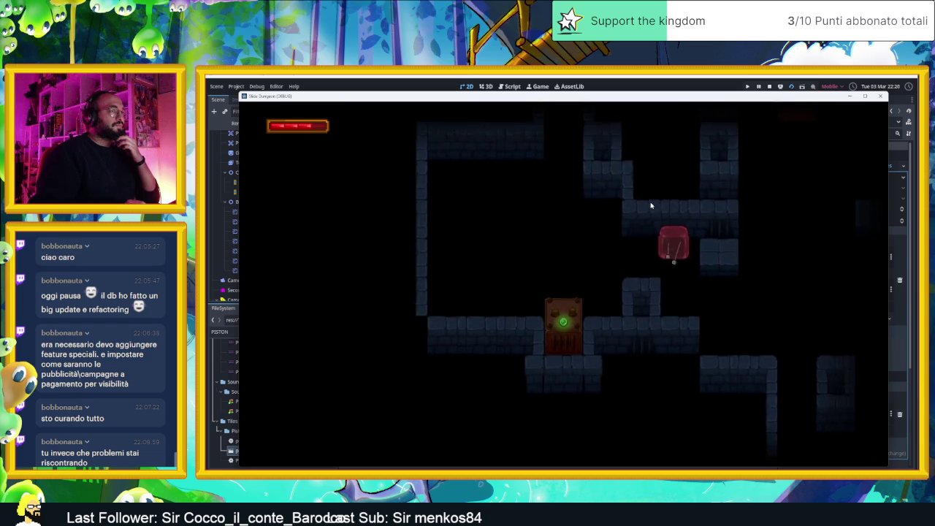
key(Left)
key(Down)
key(Right)
key(Up)
key(Up)
key(Left)
key(Up)
key(Right)
key(Left)
key(Down)
key(Right)
key(Up)
key(Right)
key(Down)
key(Up)
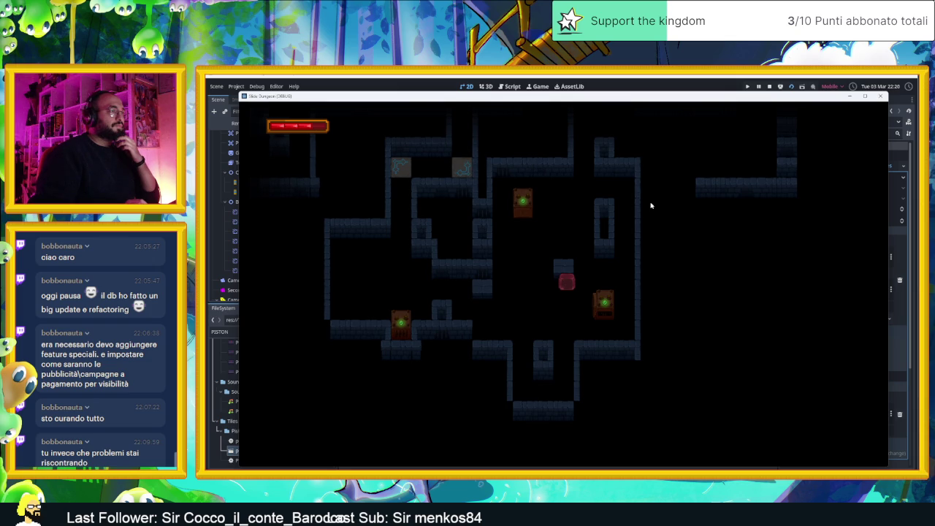
Slide the blob toward the upper room and down the corridor, then stop the game.
key(Down)
key(Left)
key(Up)
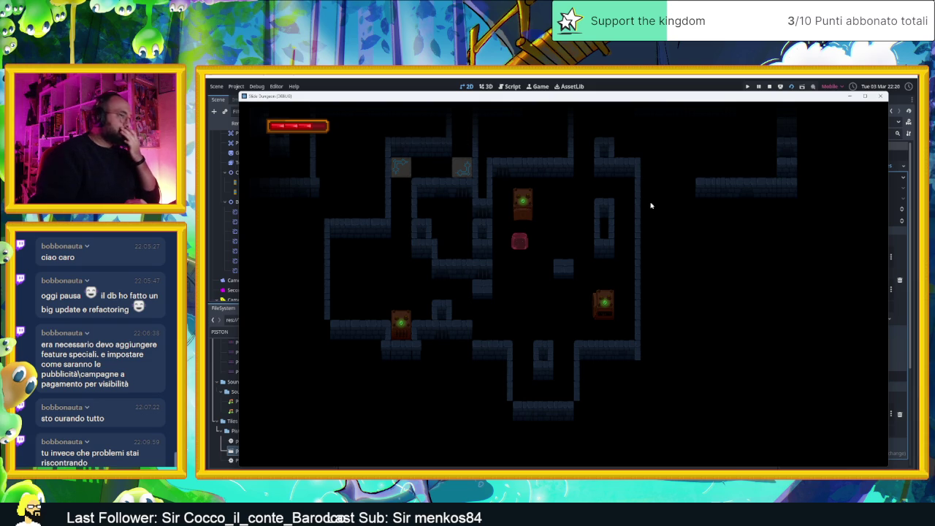
key(Right)
key(Up)
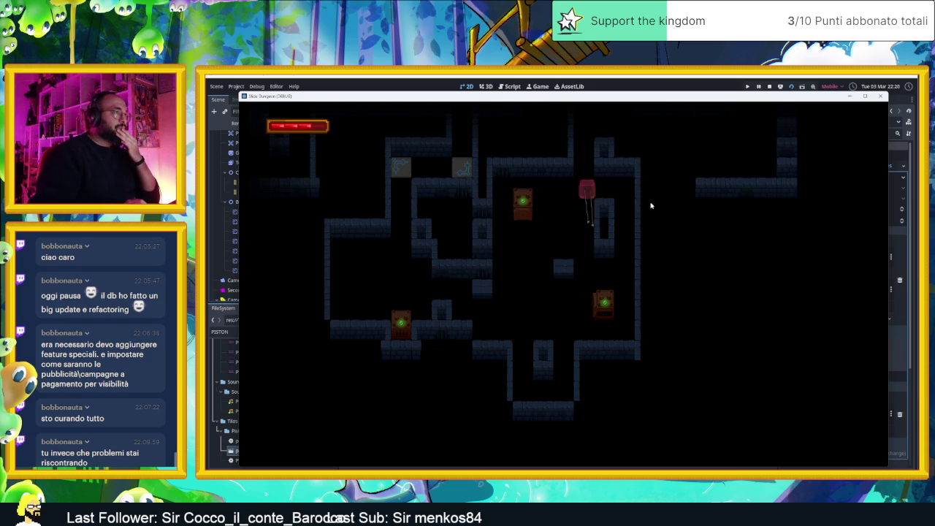
key(Down)
key(Left)
key(Up)
key(Left)
key(Down)
key(Right)
key(Up)
key(Left)
key(Down)
key(Right)
key(Left)
key(Up)
key(Right)
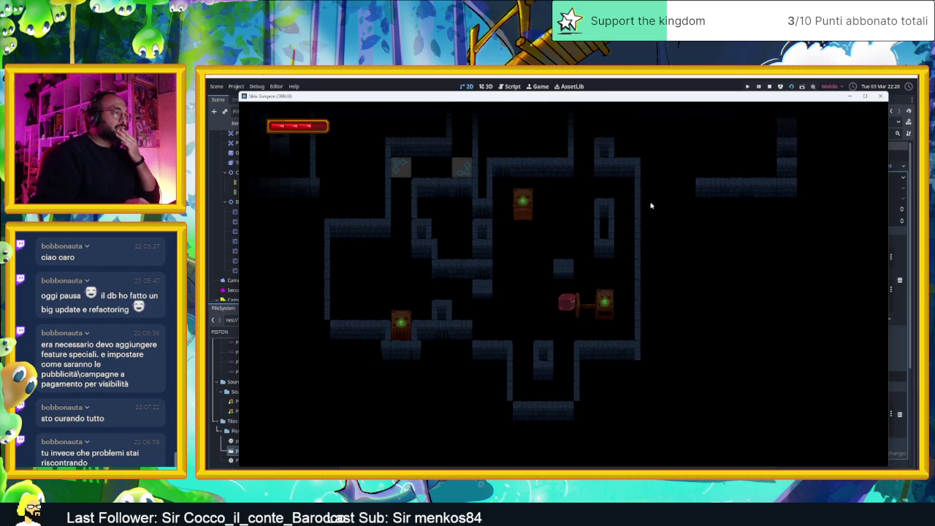
key(Down)
key(Left)
key(Up)
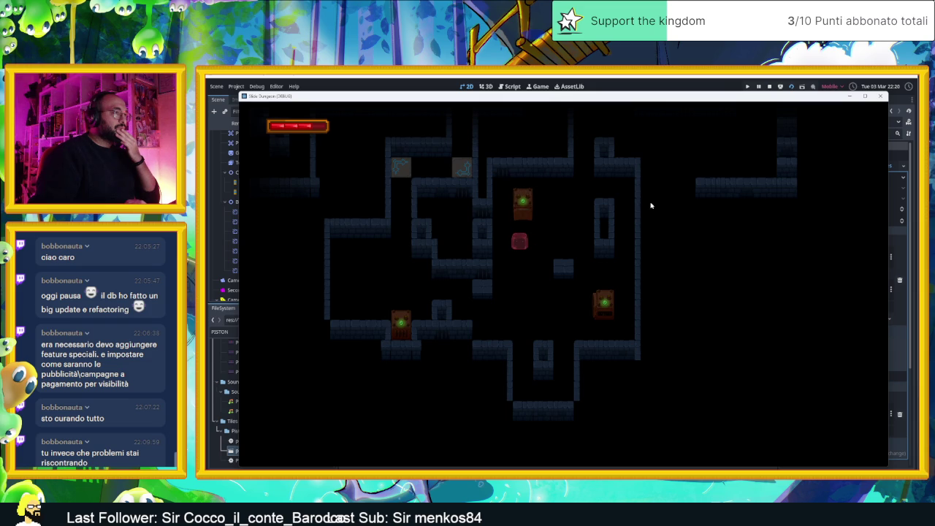
key(Right)
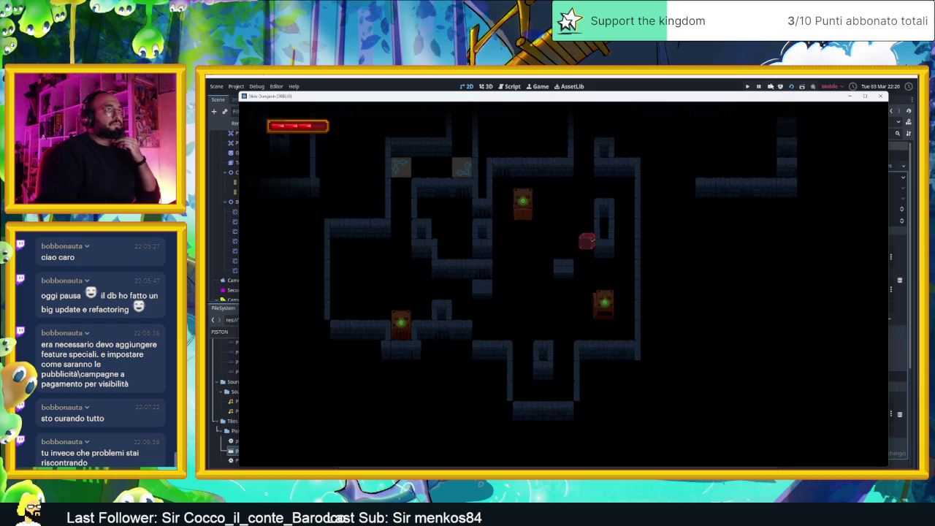
click(768, 87)
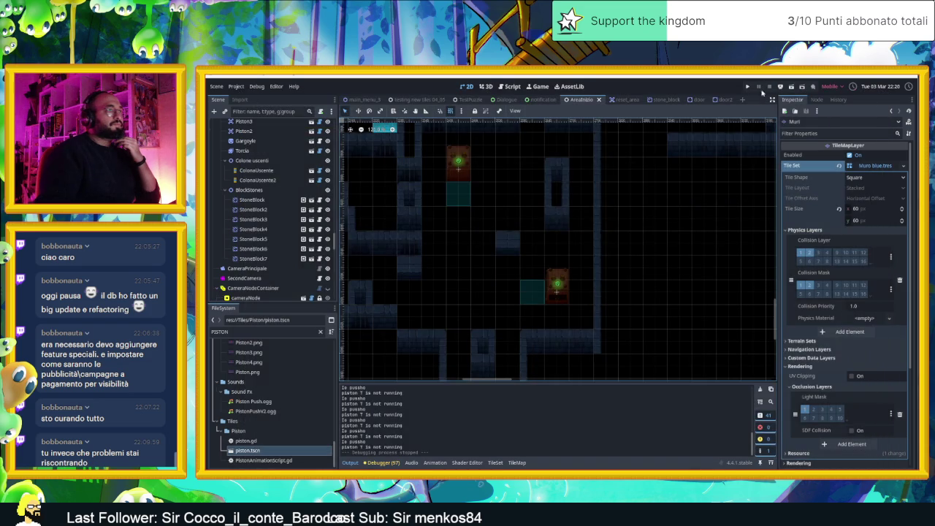
Pan toward the pistons, scroll the Scene dock up to Muri, and show the TileMap palette.
mouse_move(567, 220)
mouse_down()
mouse_move(585, 254)
mouse_move(563, 198)
mouse_move(569, 181)
mouse_up()
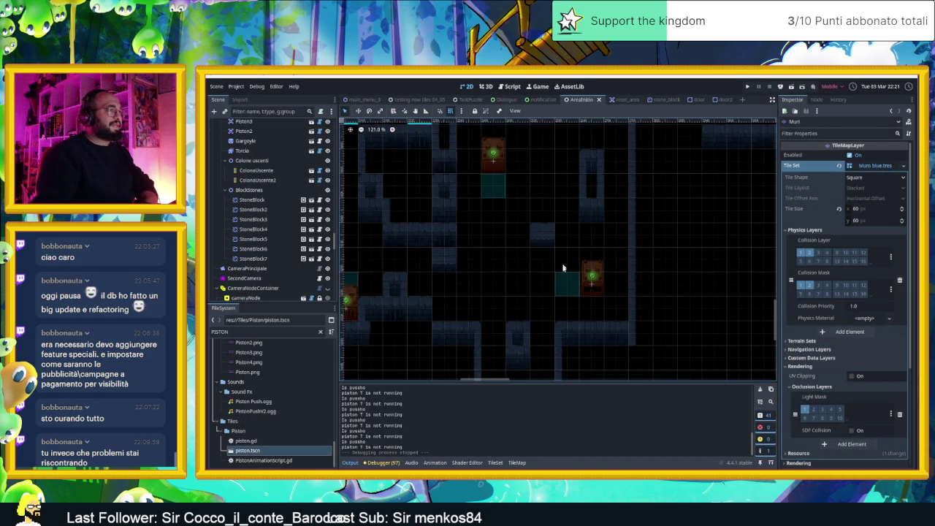
drag(562, 260, 553, 210)
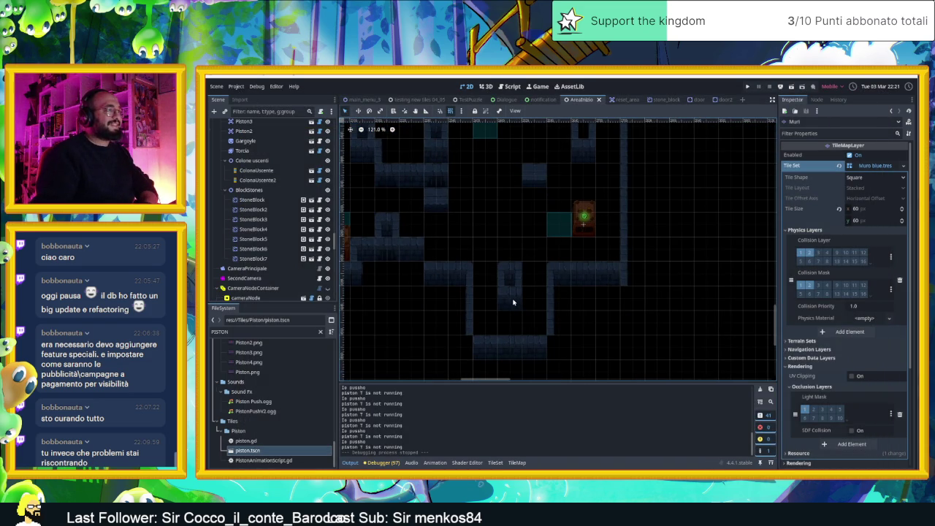
scroll(277, 179, up, 10)
scroll(269, 174, up, 5)
scroll(269, 173, up, 3)
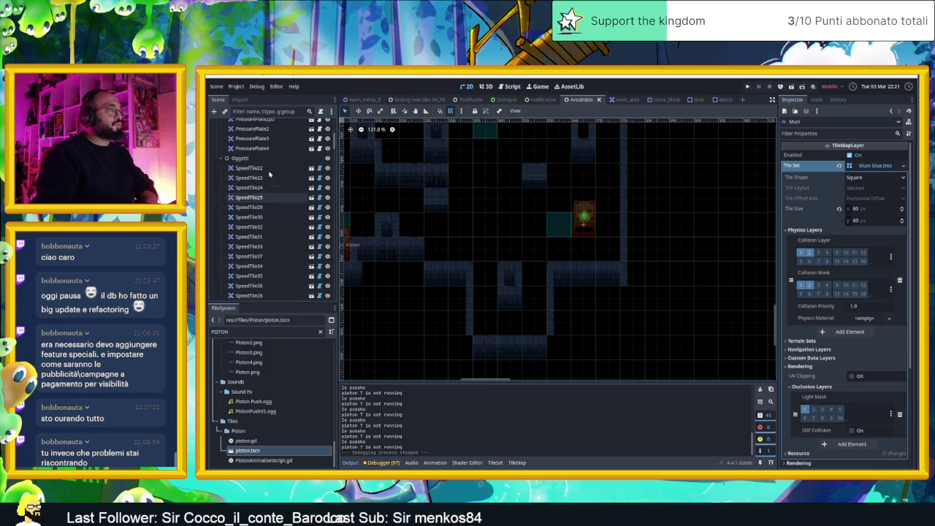
scroll(269, 174, up, 4)
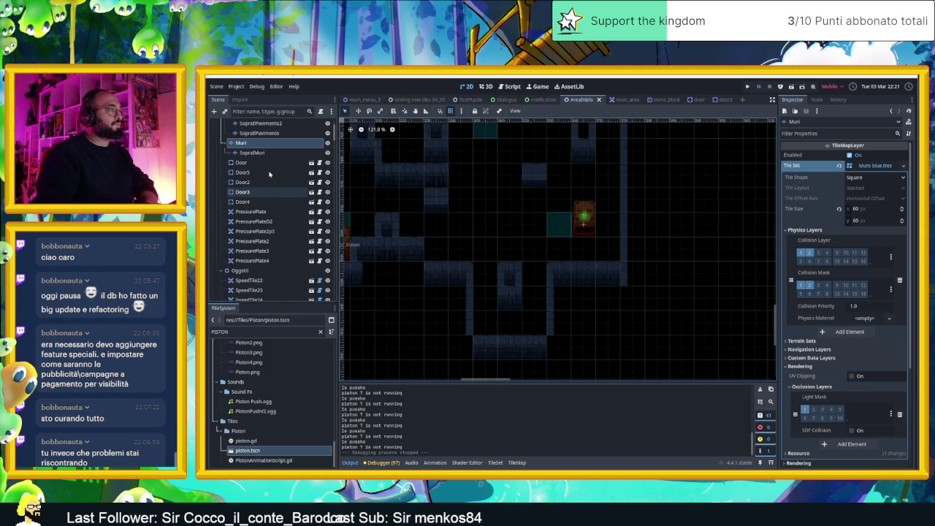
scroll(269, 174, up, 3)
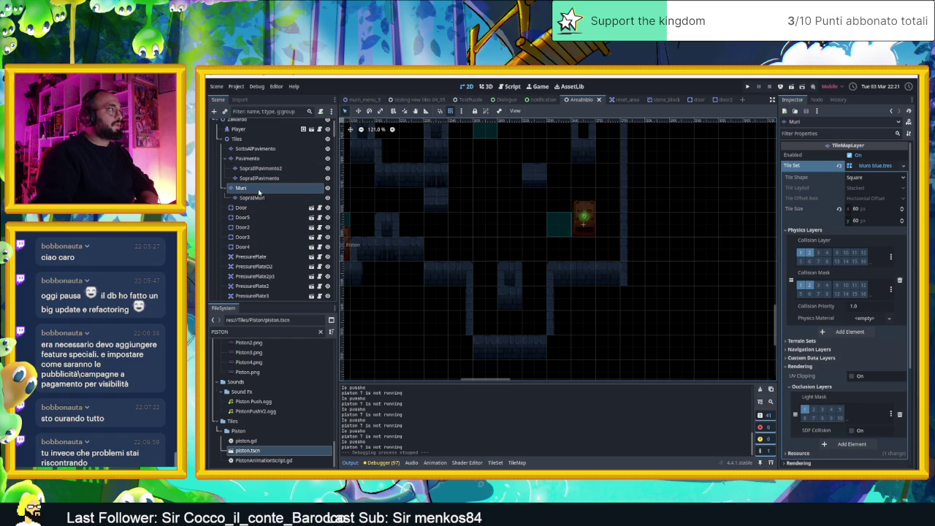
right_click(505, 295)
click(266, 191)
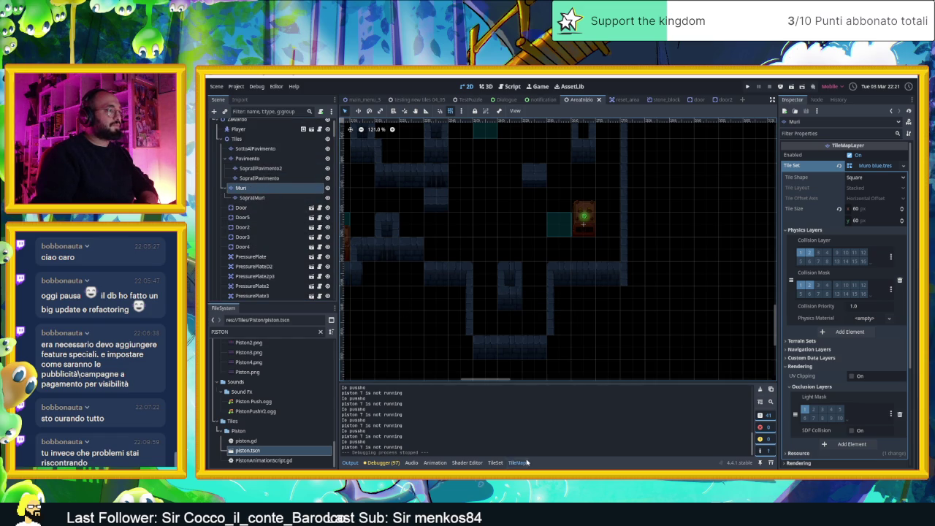
click(518, 462)
Paint a row of blue wall tiles into the lower corridor.
click(509, 297)
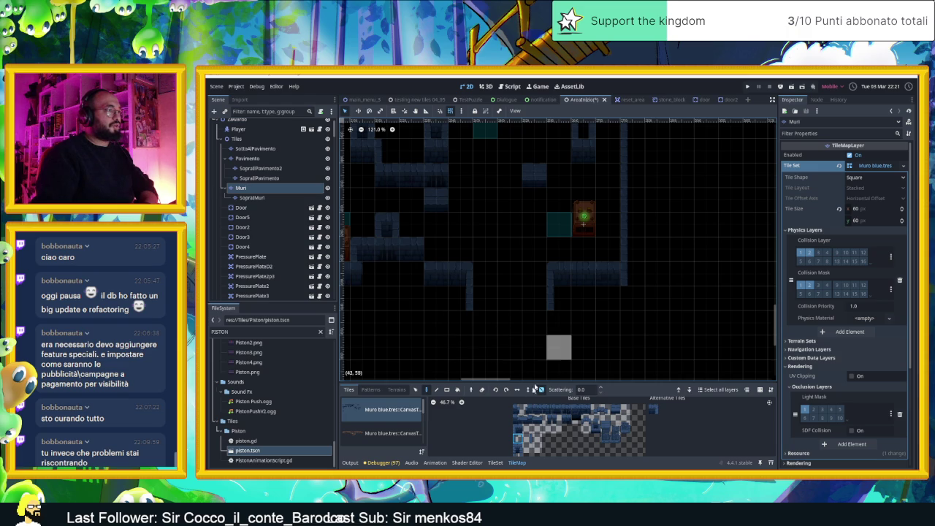
drag(536, 409, 595, 409)
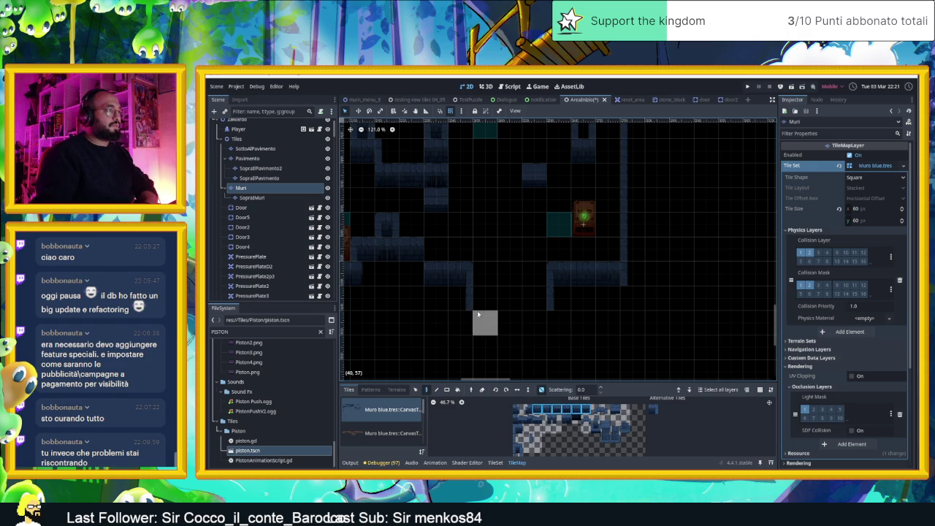
click(533, 306)
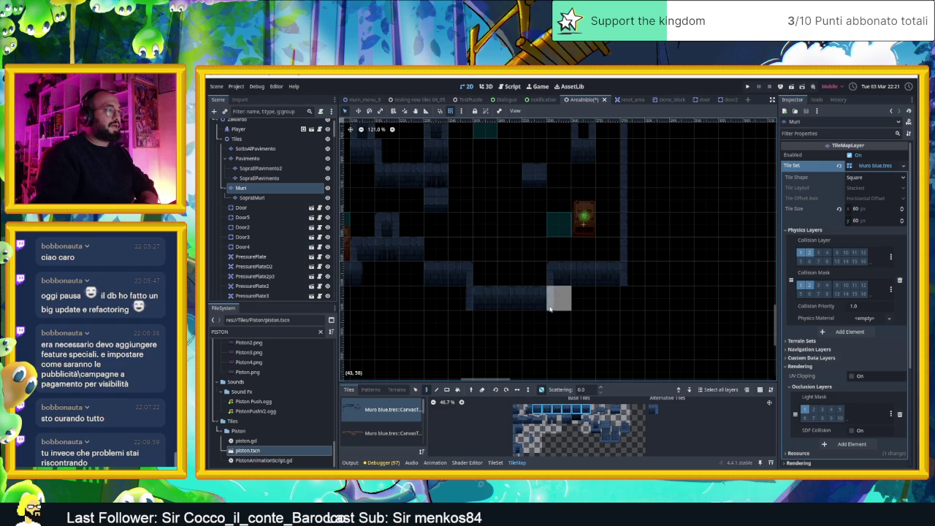
scroll(582, 319, up, 1)
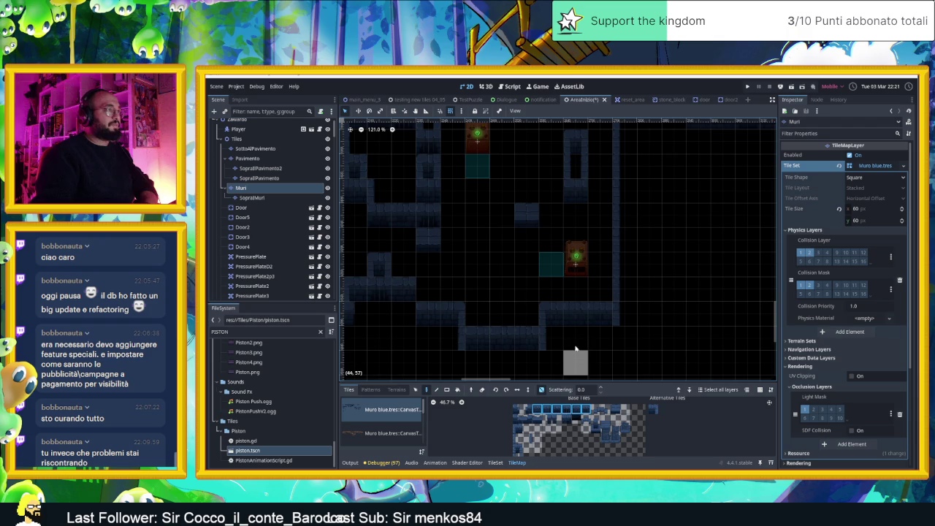
scroll(595, 321, up, 1)
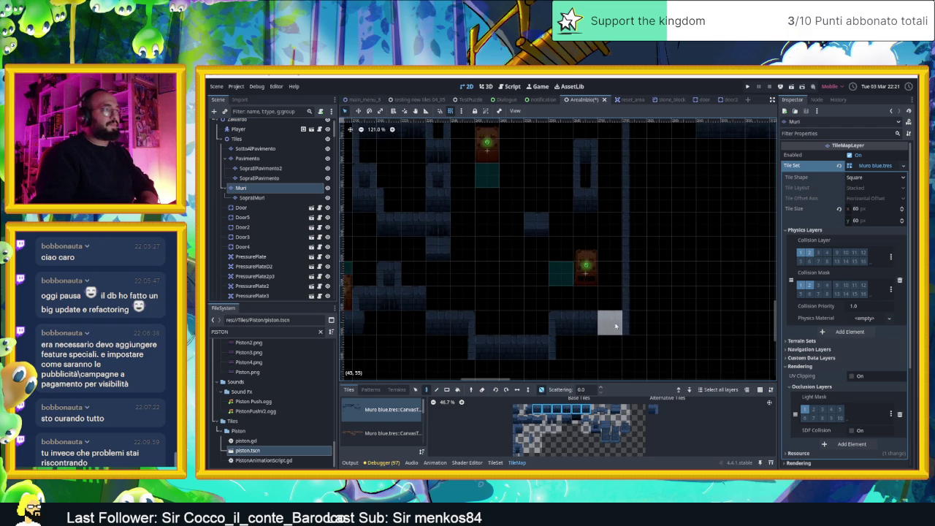
scroll(599, 318, up, 1)
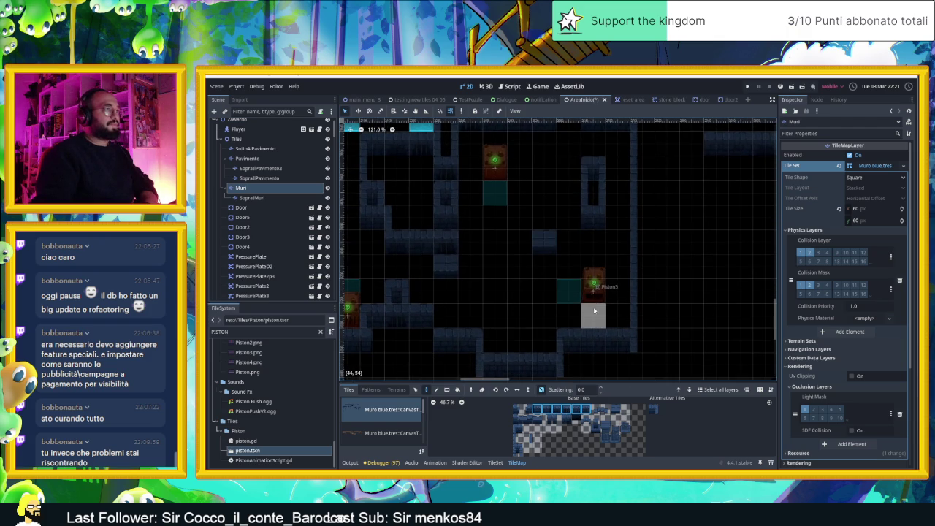
Erase the wall column's bottom tile and fill two empty cells with wall tiles.
click(589, 208)
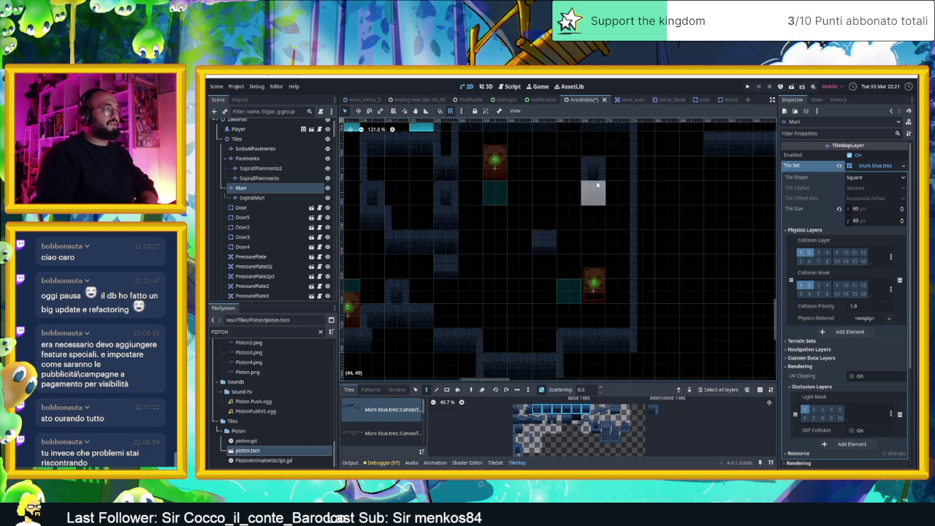
drag(693, 240, 672, 267)
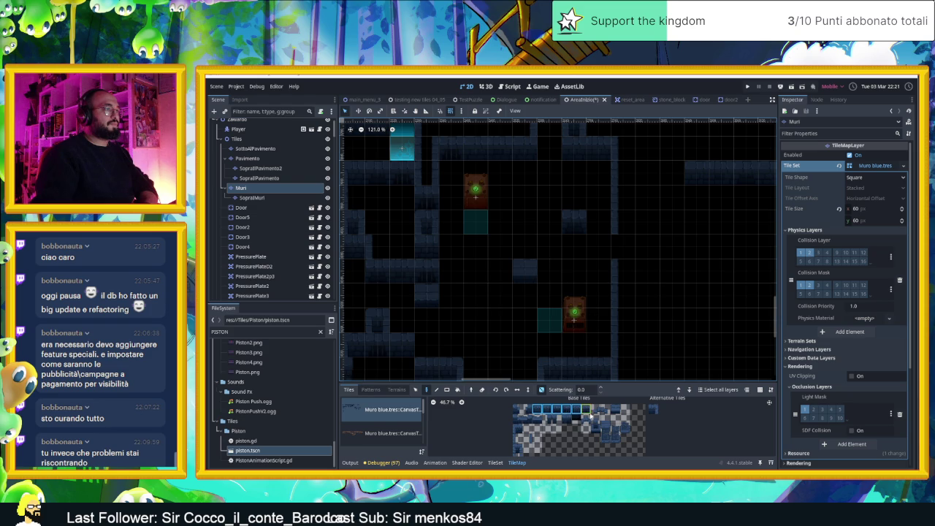
click(537, 409)
click(549, 222)
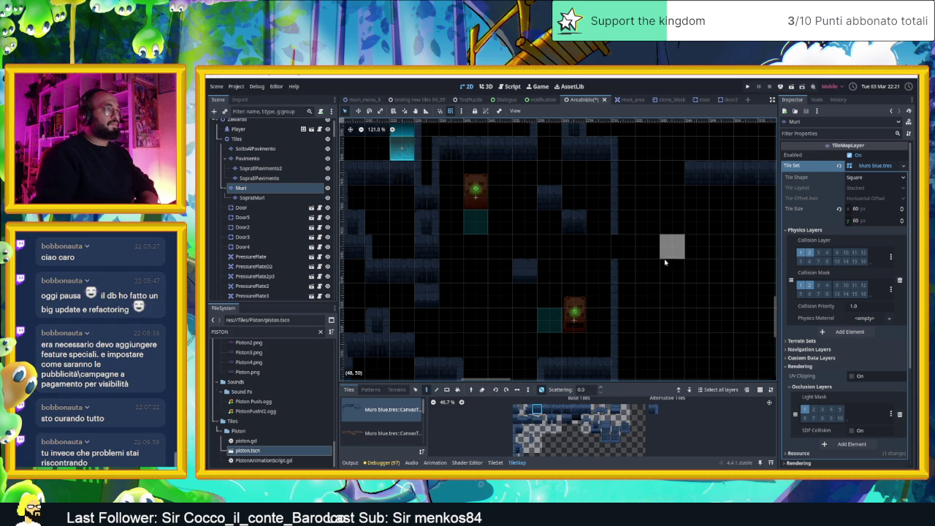
click(615, 407)
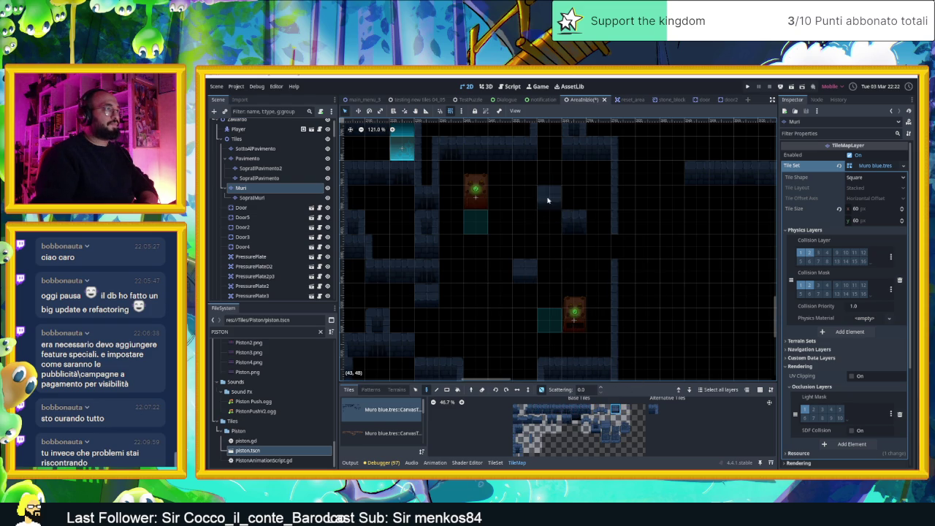
click(575, 228)
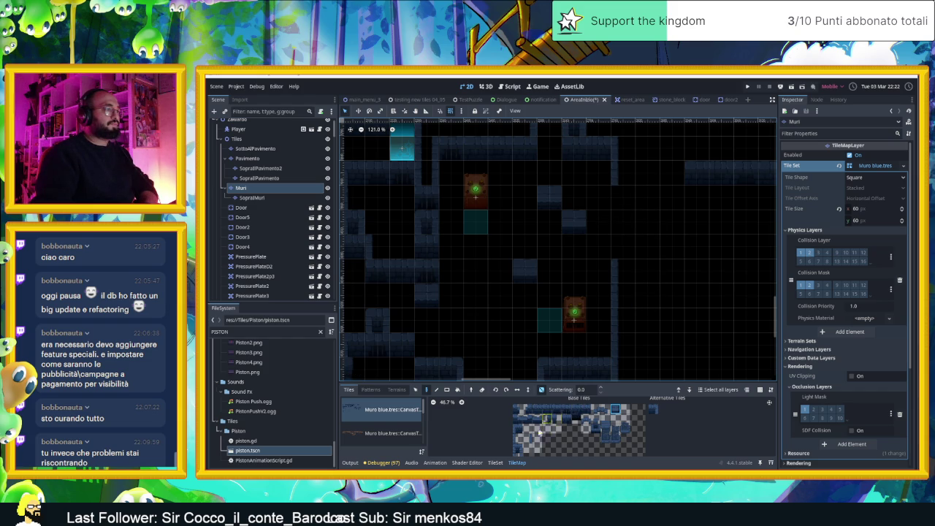
Paint a three-tile vertical wall strip and a taller wall column, then save and run.
drag(645, 198, 647, 250)
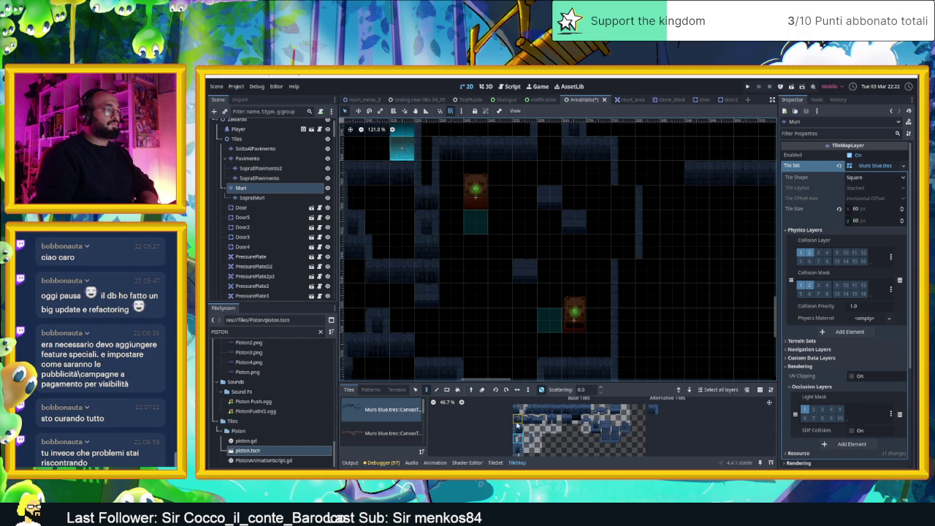
drag(623, 271, 619, 340)
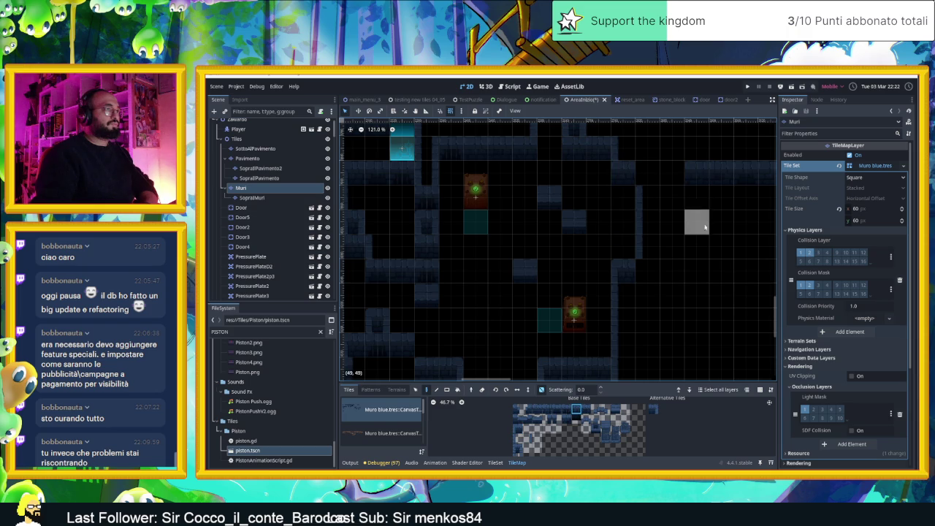
click(518, 439)
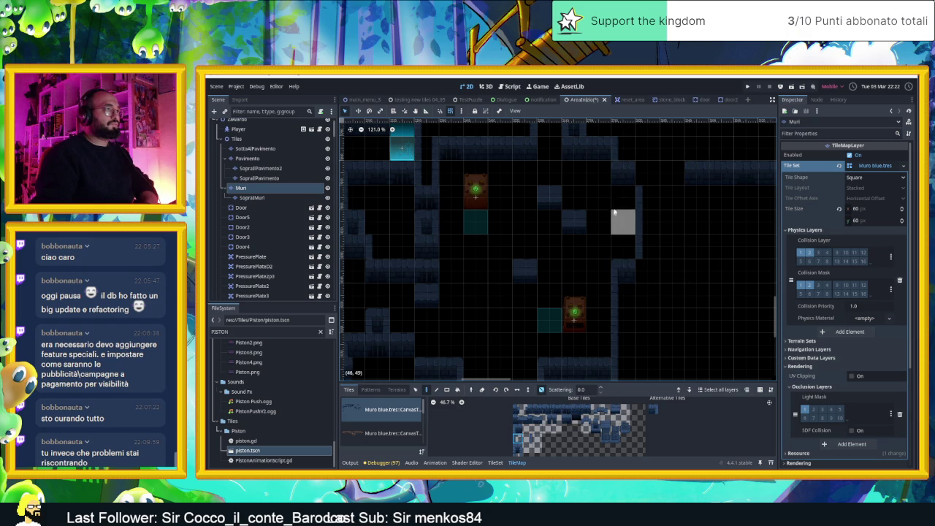
scroll(701, 276, left, 1)
scroll(700, 275, left, 2)
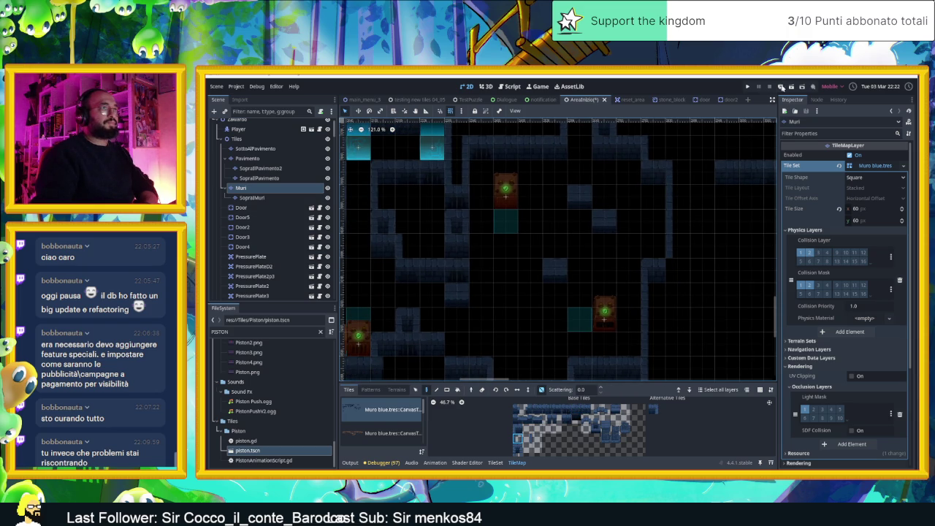
click(790, 87)
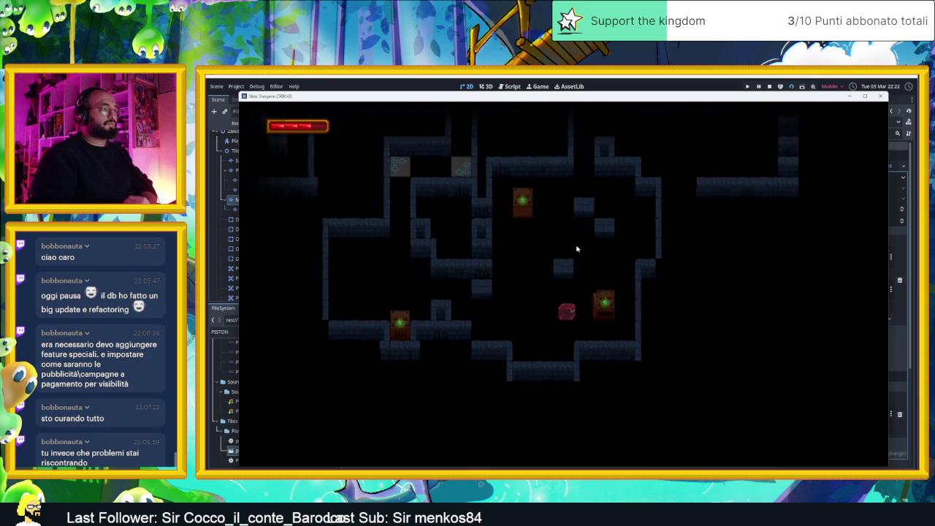
Steer the red slime down, left, up and around the corridors, then stop the game.
key(Down)
key(Left)
key(Up)
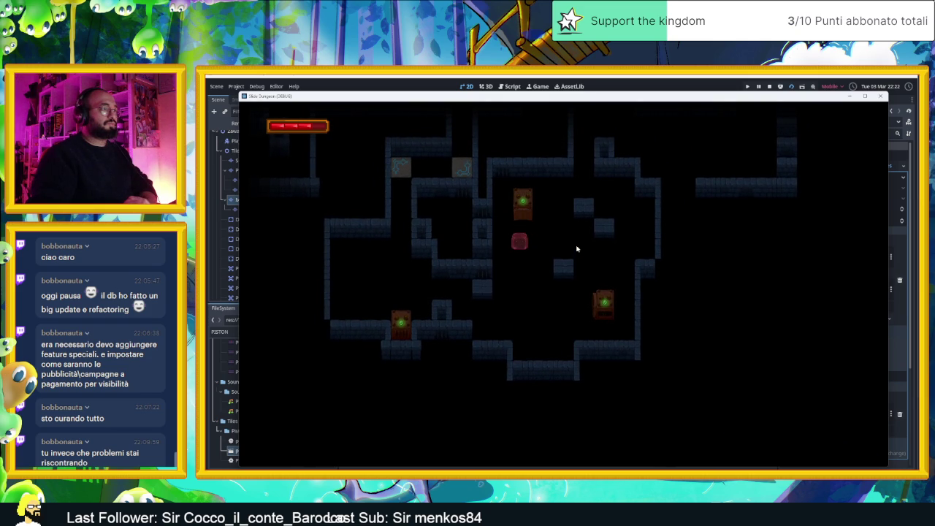
key(Right)
key(Up)
key(Left)
key(Up)
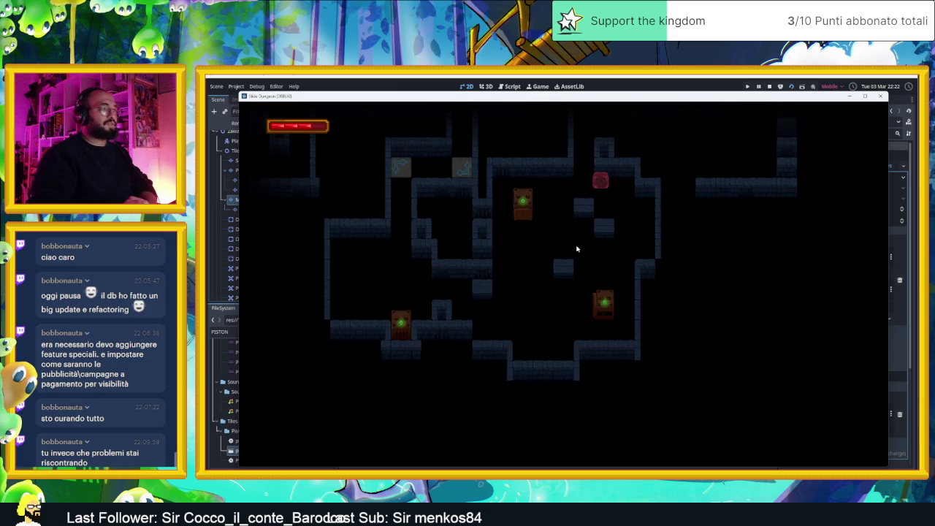
key(Left)
key(Down)
key(Right)
key(Up)
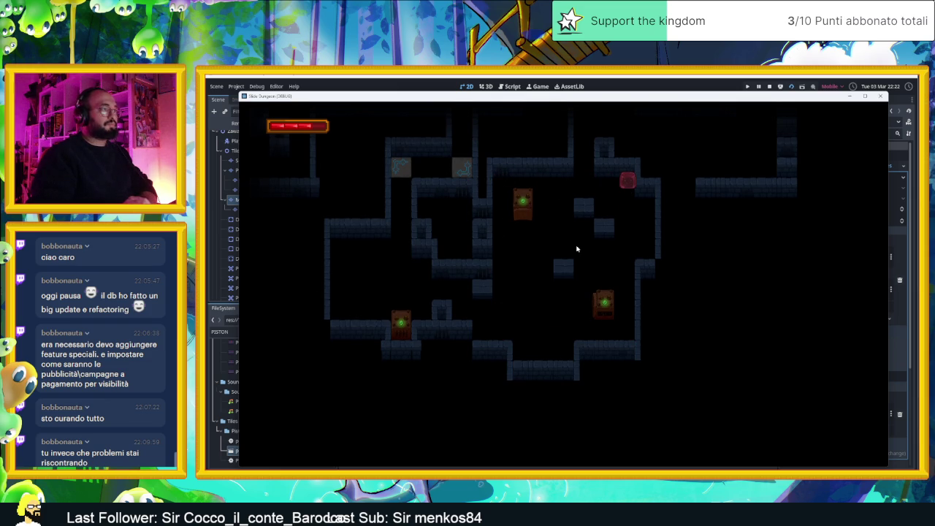
click(769, 87)
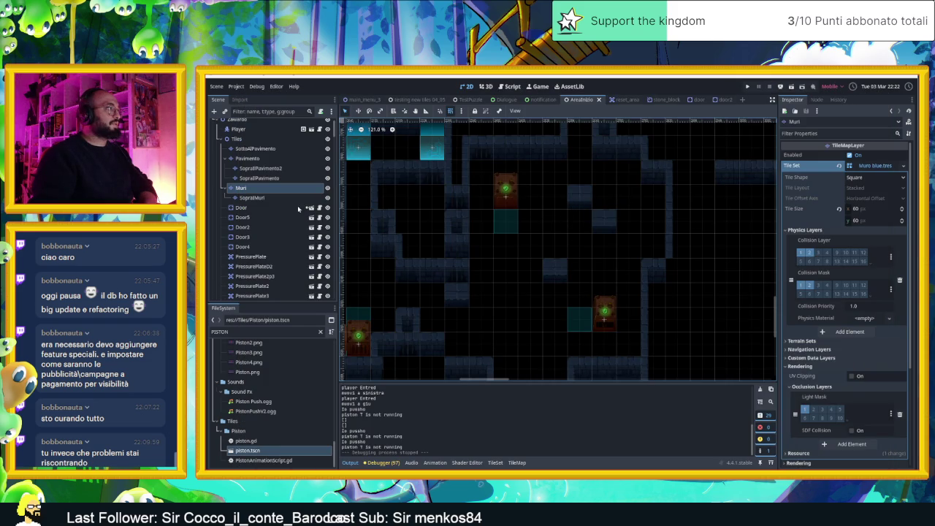
Paint two wall tiles into the empty cells near the middle of the map.
click(519, 462)
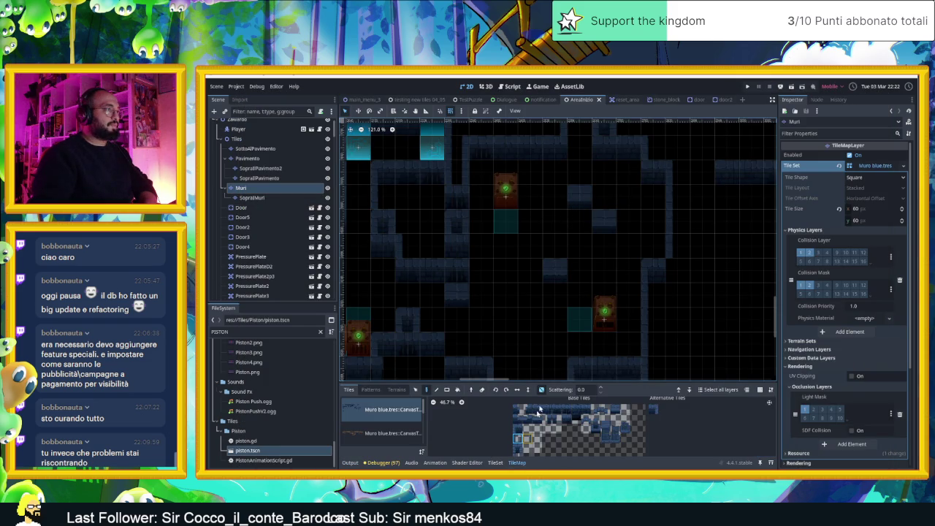
click(579, 195)
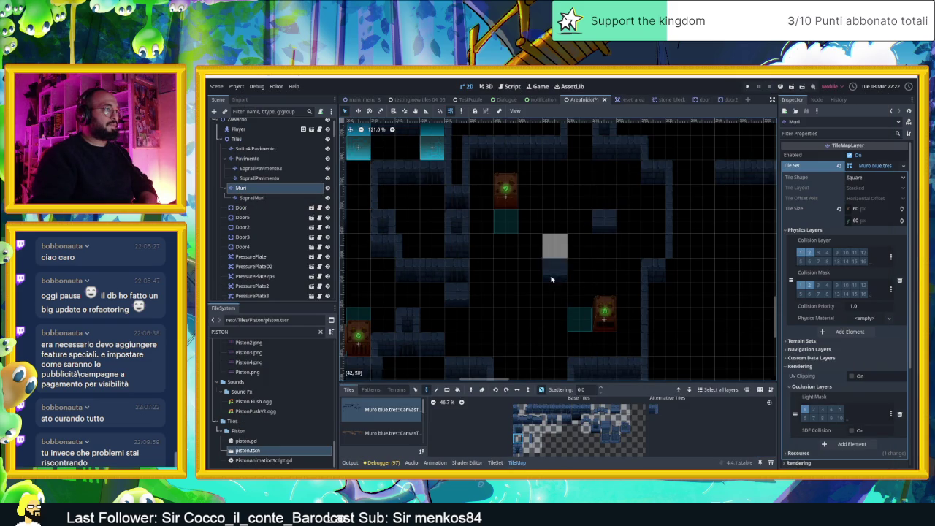
click(575, 411)
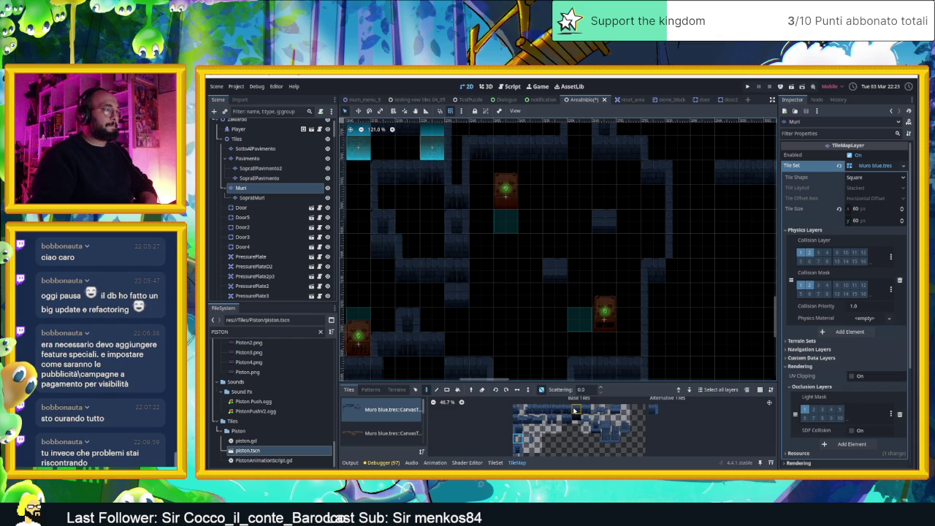
click(556, 195)
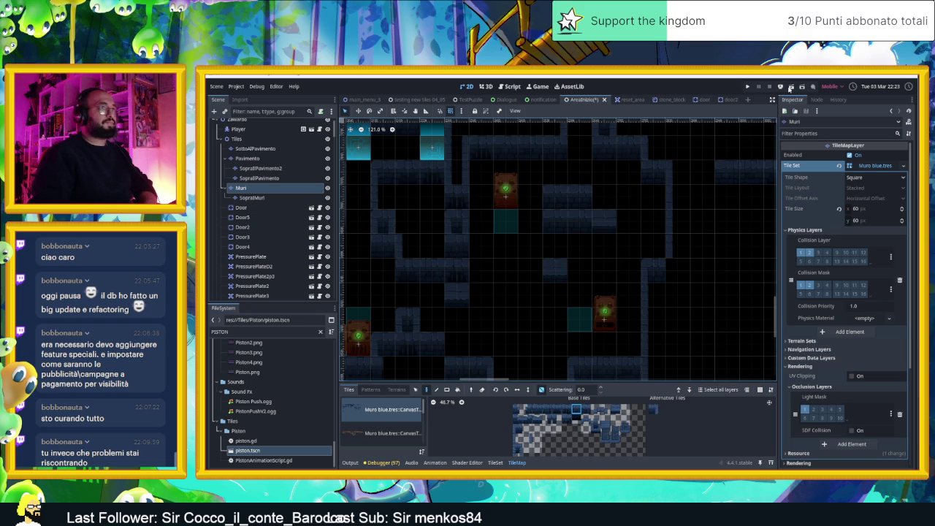
Save and run the level, moving the slime right into the next dungeon room.
click(790, 87)
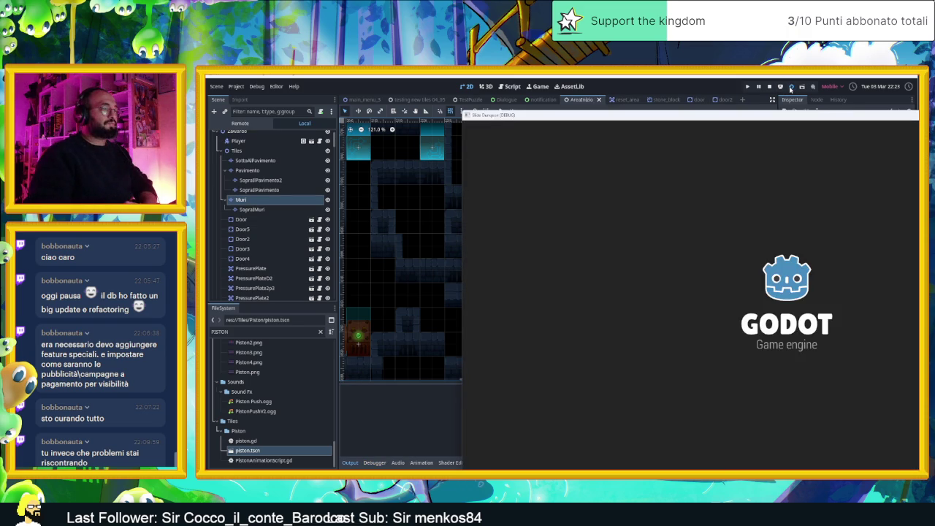
key(Right)
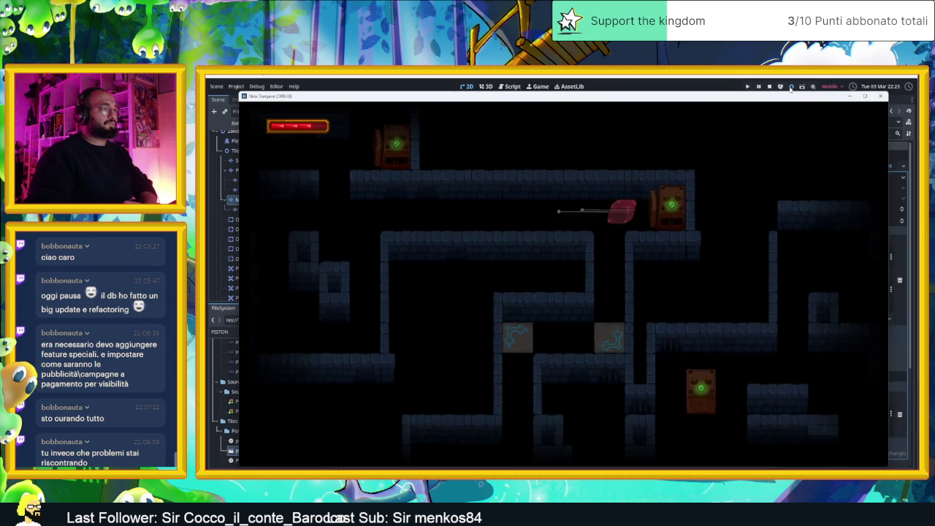
key(Right)
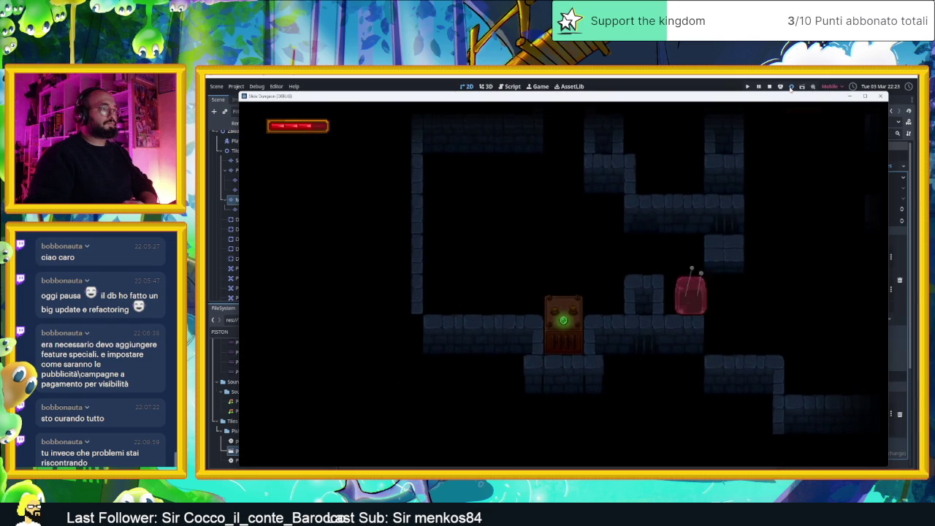
key(Right)
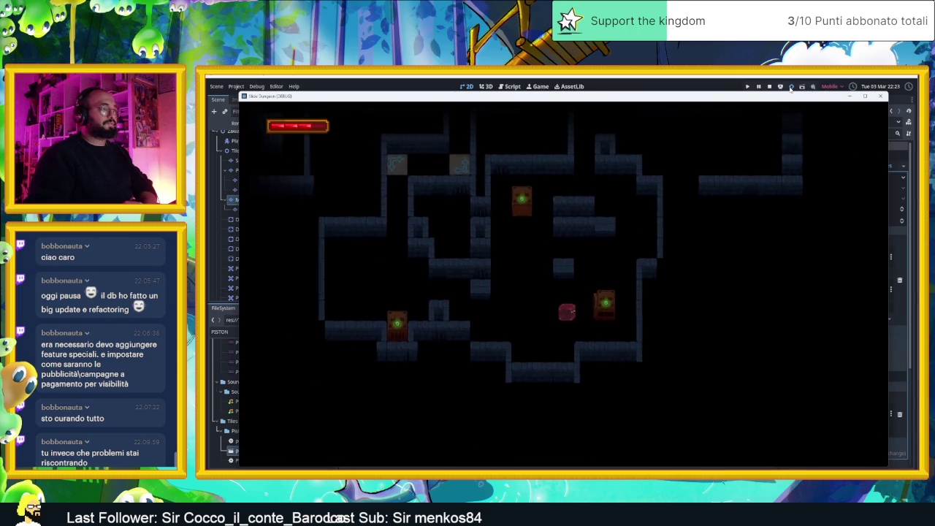
Slide the slime around the rooms with the arrow keys, then stop the game.
key(Up)
key(Left)
key(Down)
key(Right)
key(Up)
key(Left)
key(Down)
key(Left)
key(Right)
key(Down)
key(Left)
key(Up)
key(Right)
key(Up)
key(Left)
key(Up)
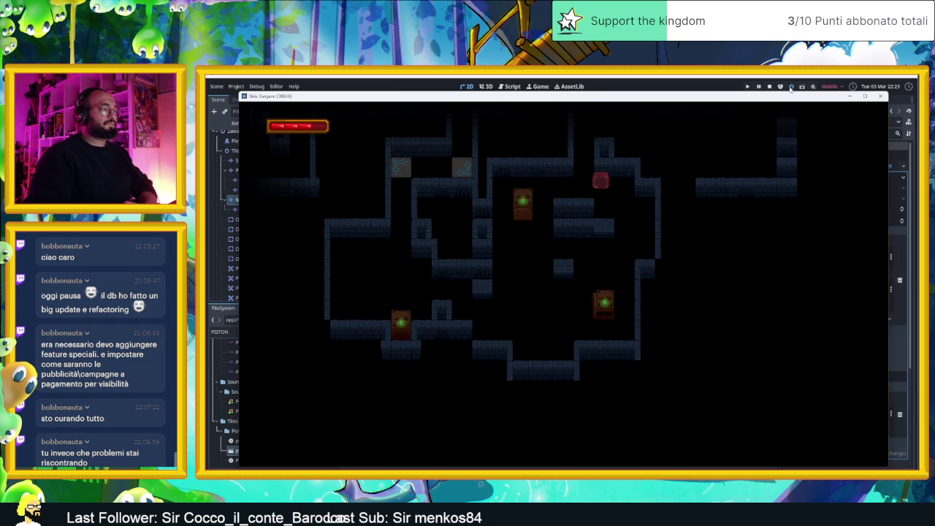
key(Down)
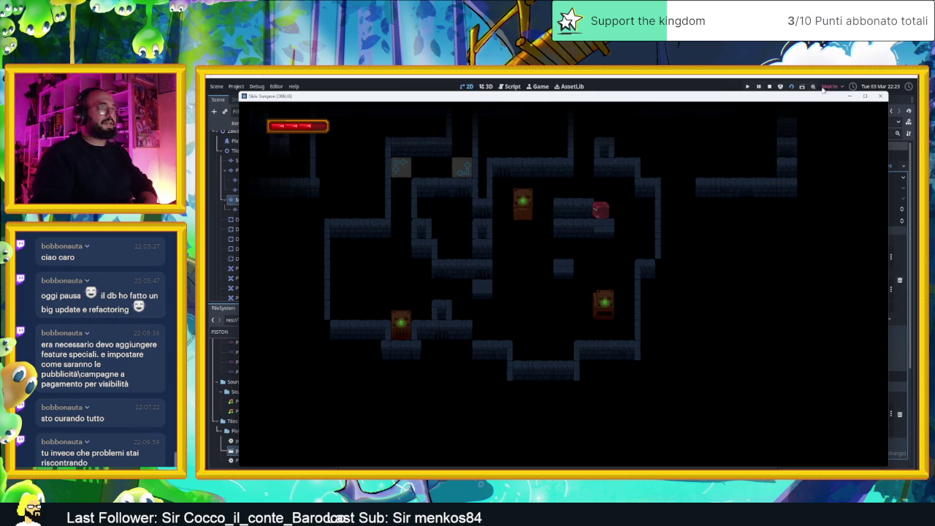
click(769, 86)
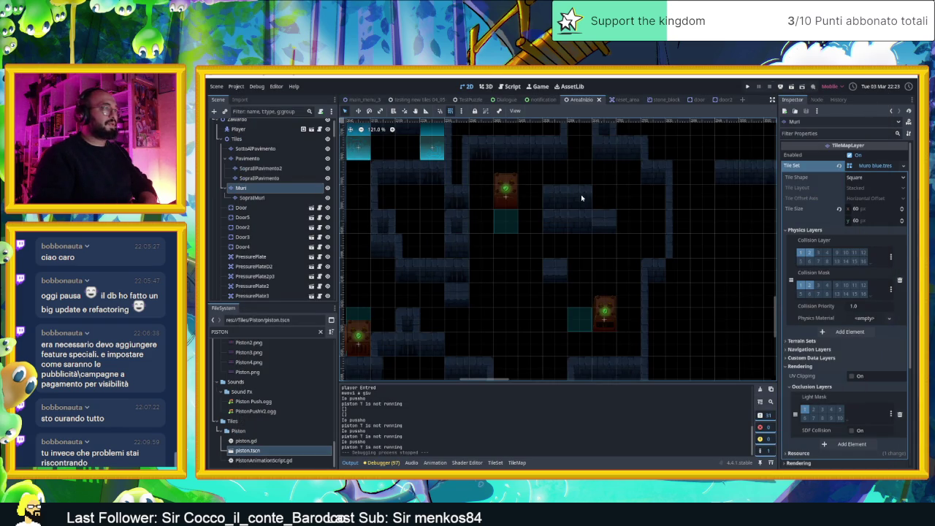
Select the bottom-left tile of the Muro blue atlas in the TileMap palette.
click(517, 462)
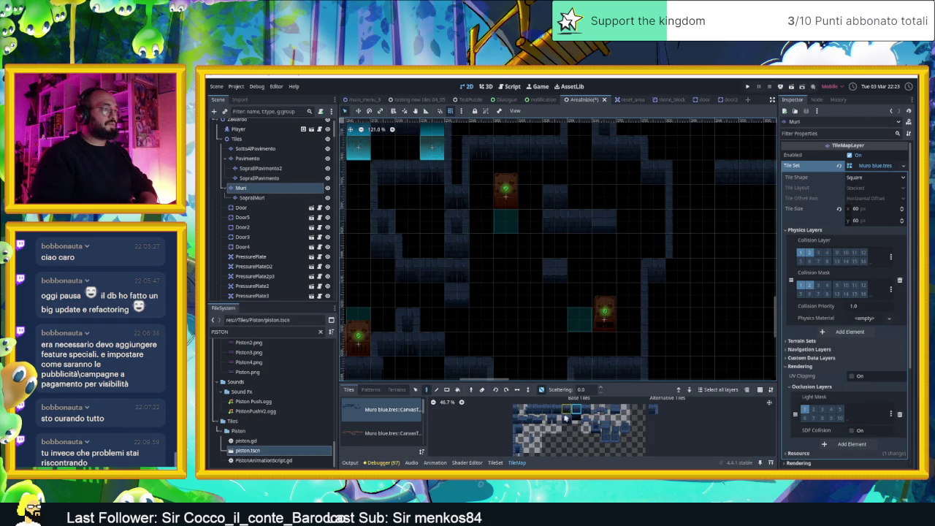
click(517, 447)
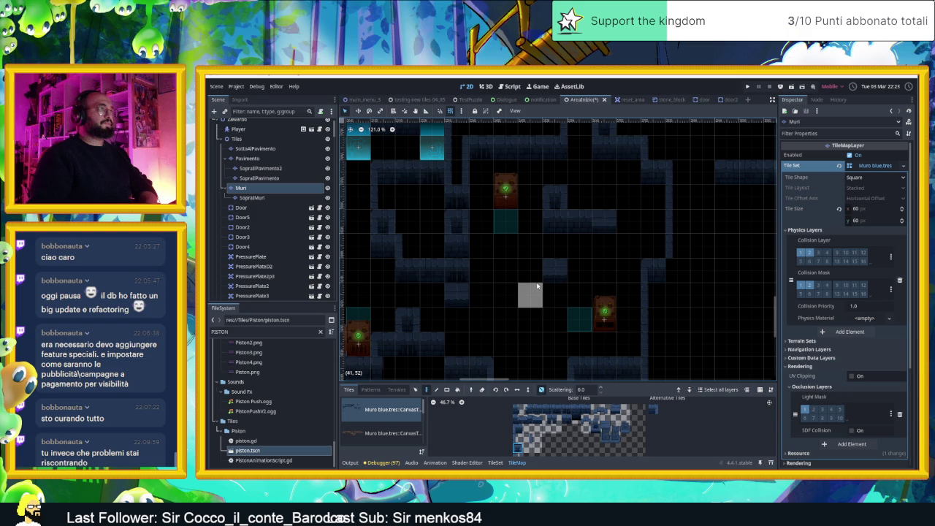
scroll(621, 226, down, 1)
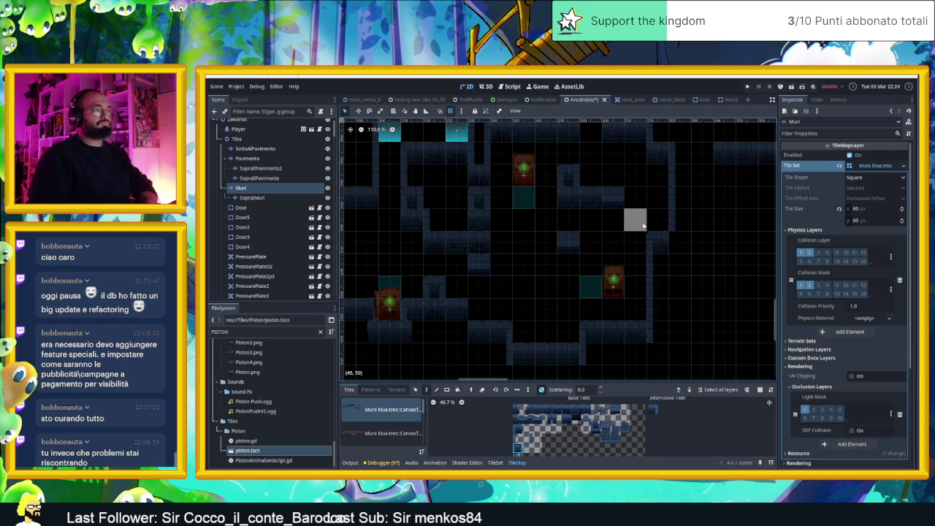
scroll(661, 232, up, 2)
scroll(678, 244, down, 3)
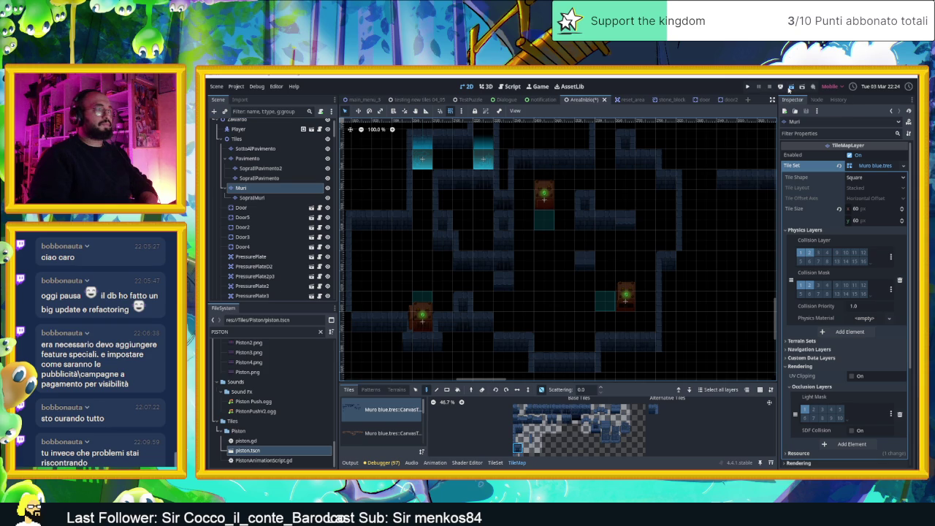
Save and run the scene, sliding the slime right into the next room and around the larger room.
click(788, 87)
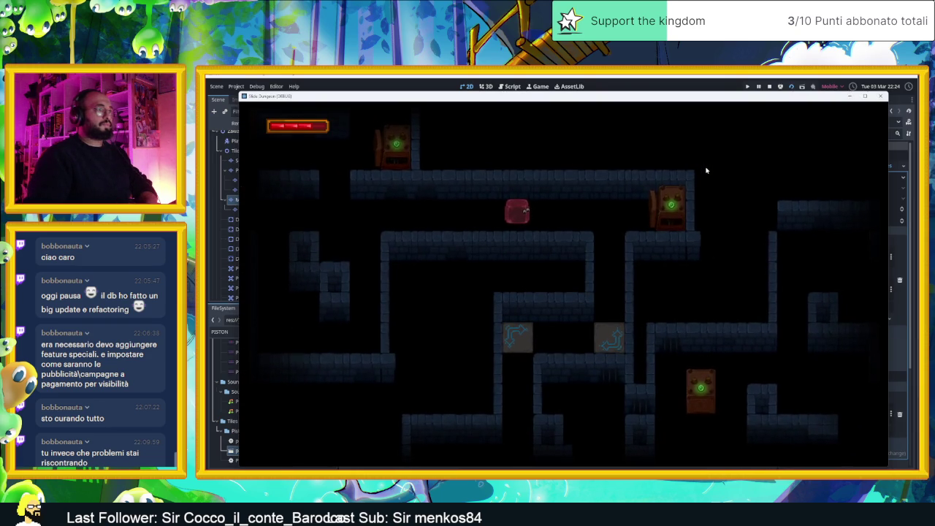
key(Right)
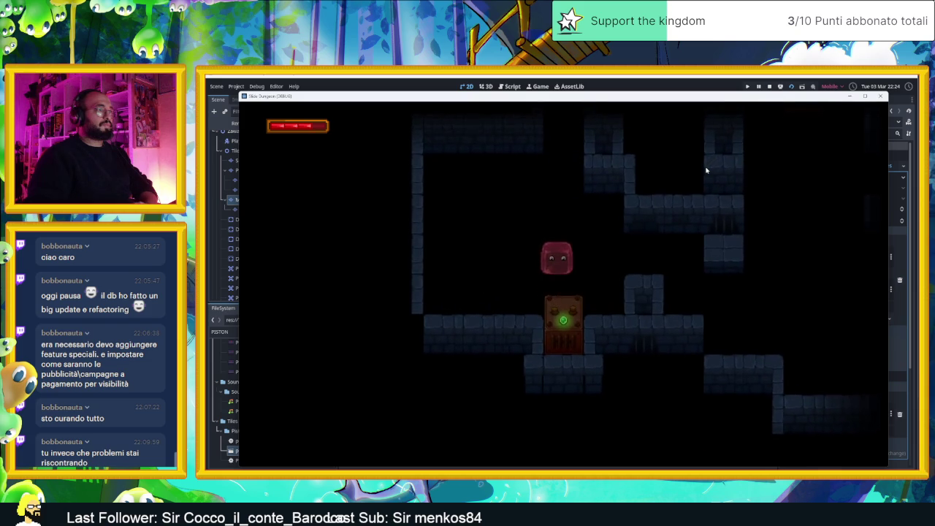
key(Right)
key(Down)
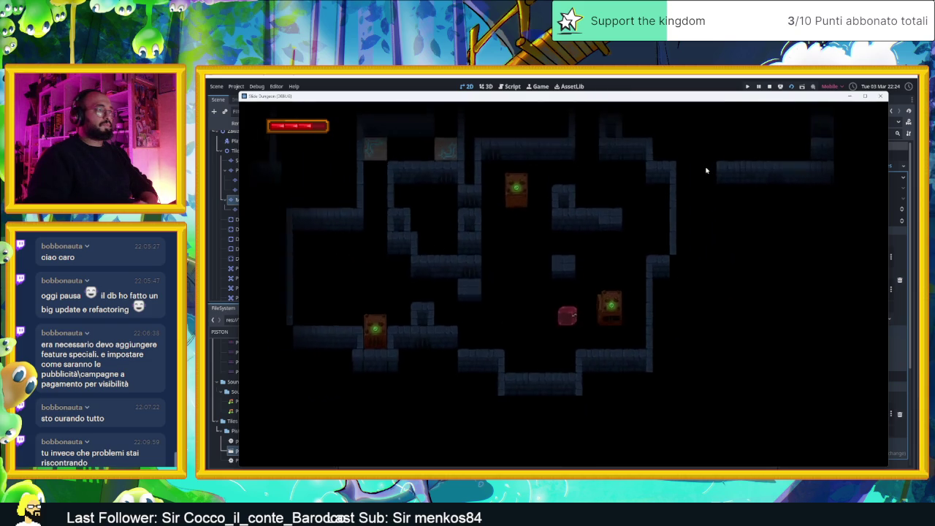
key(Left)
key(Up)
key(Right)
key(Up)
key(Left)
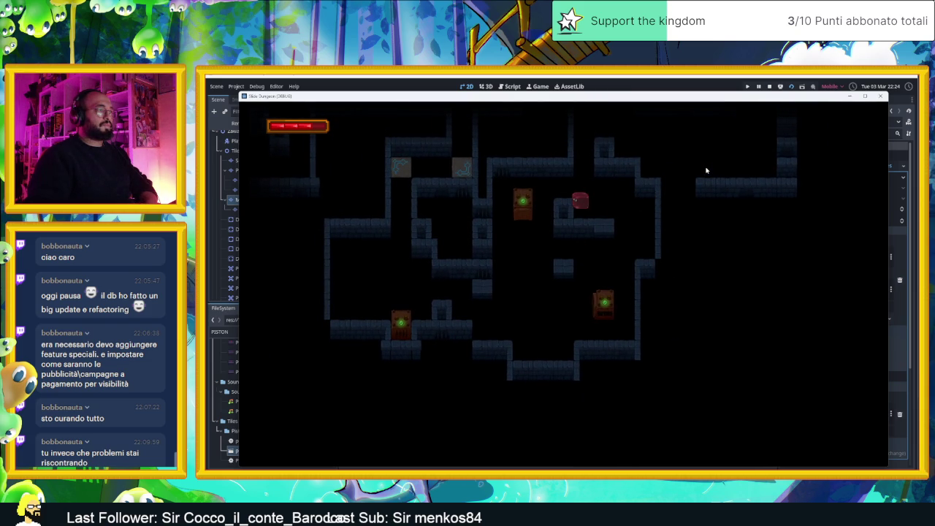
key(Right)
key(Left)
key(Up)
key(Down)
Keep sliding the slime through the dungeon, along the bottom corridor and back up.
key(Right)
key(Down)
key(Left)
key(Down)
key(Right)
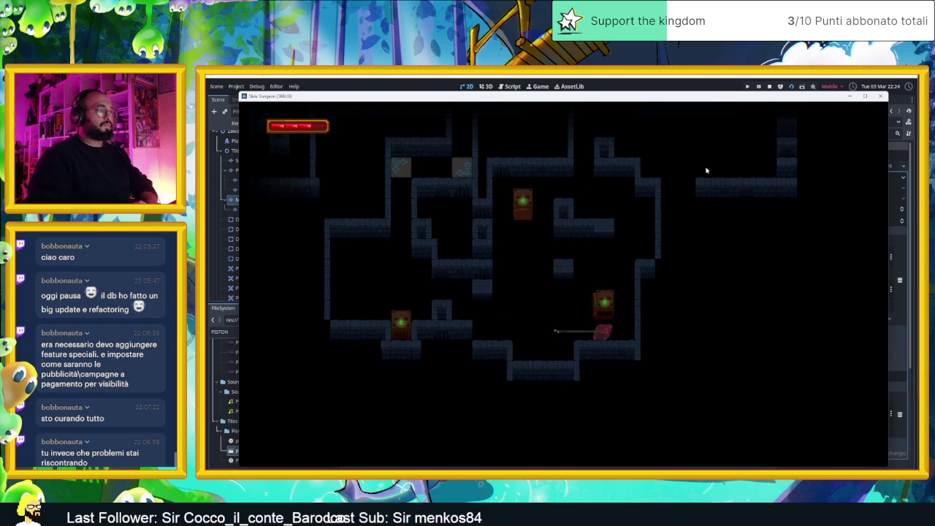
key(Left)
key(Up)
key(Right)
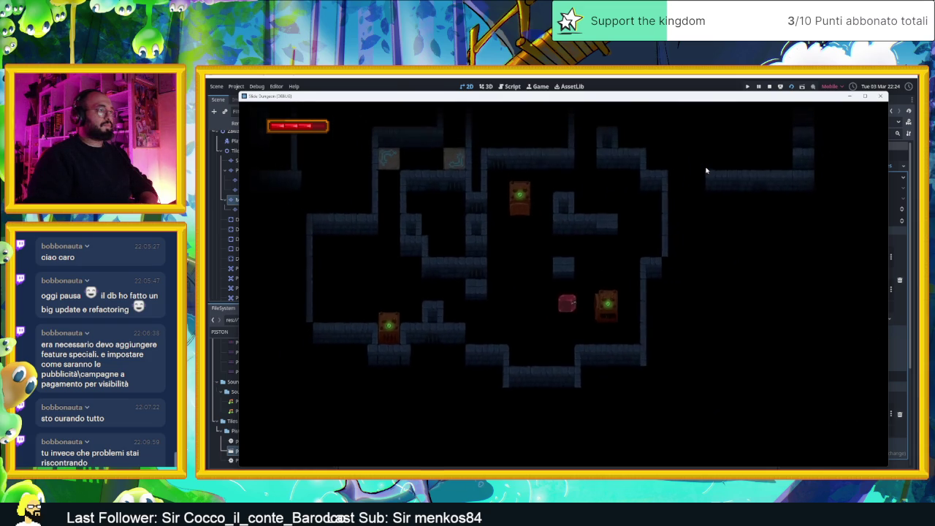
key(Up)
key(Down)
key(Left)
key(Up)
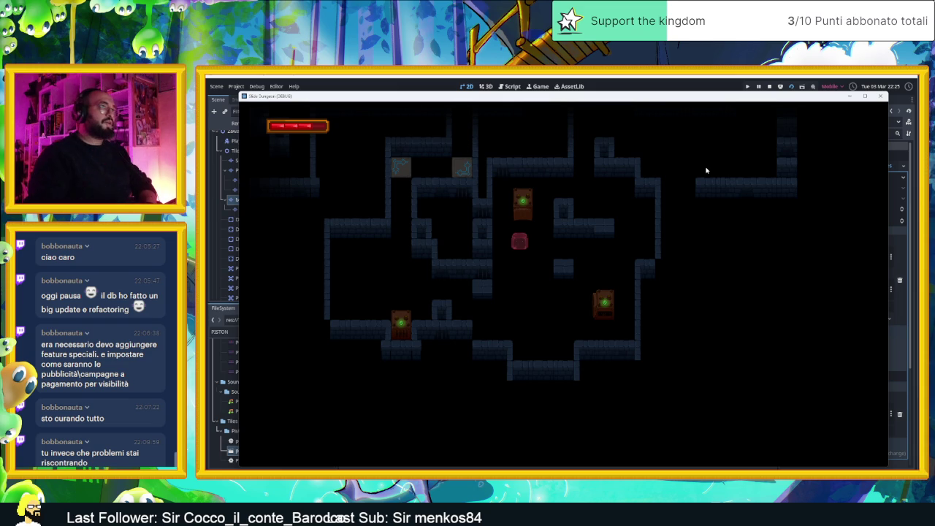
click(769, 86)
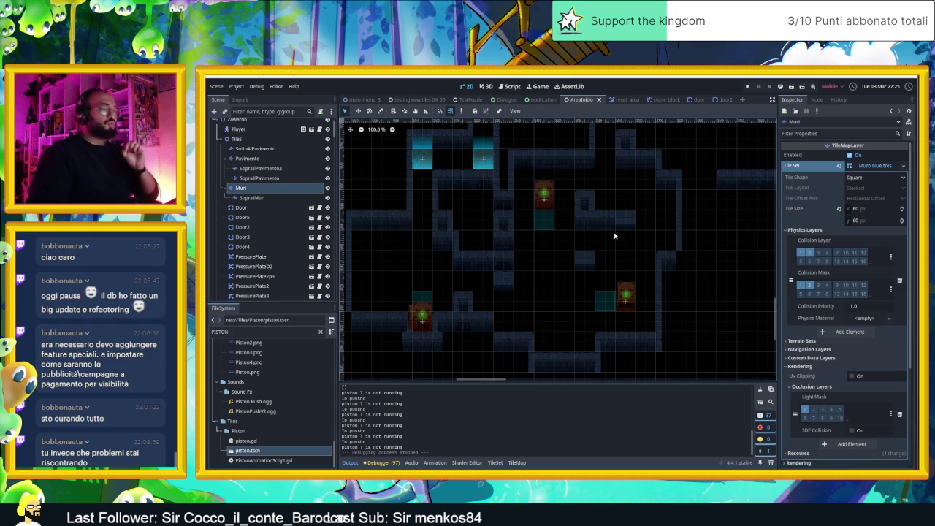
scroll(614, 236, up, 3)
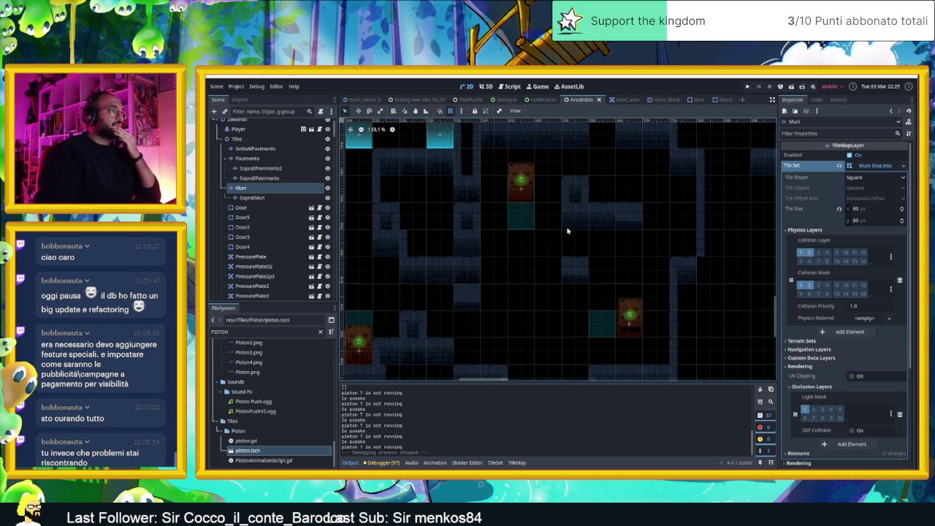
On the Muri layer, erase one wall tile and a row of wall tiles along the corridor.
click(254, 189)
click(517, 463)
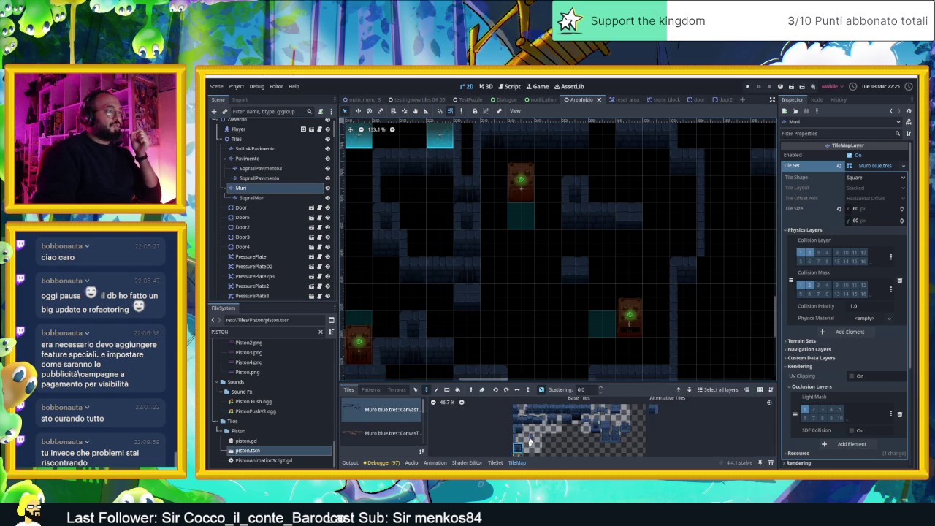
right_click(574, 215)
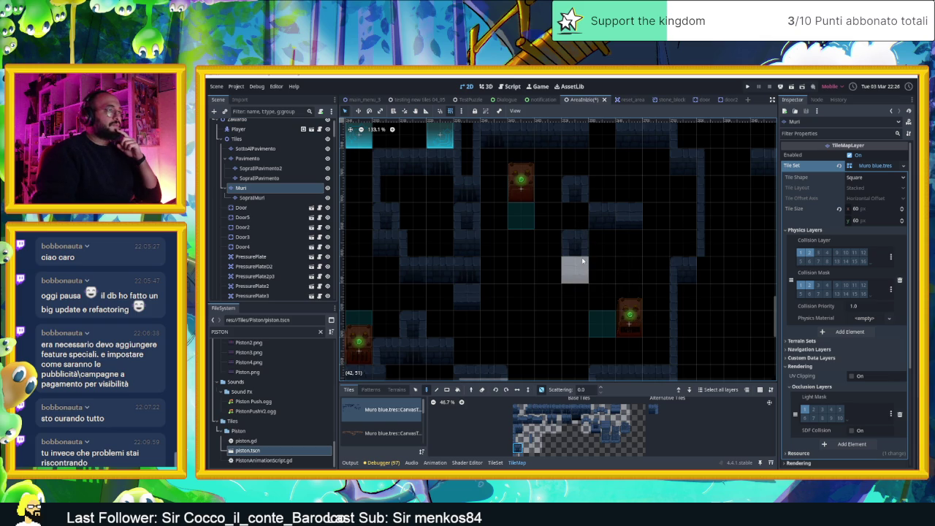
mouse_move(578, 228)
mouse_down()
mouse_move(584, 219)
mouse_move(622, 227)
mouse_up()
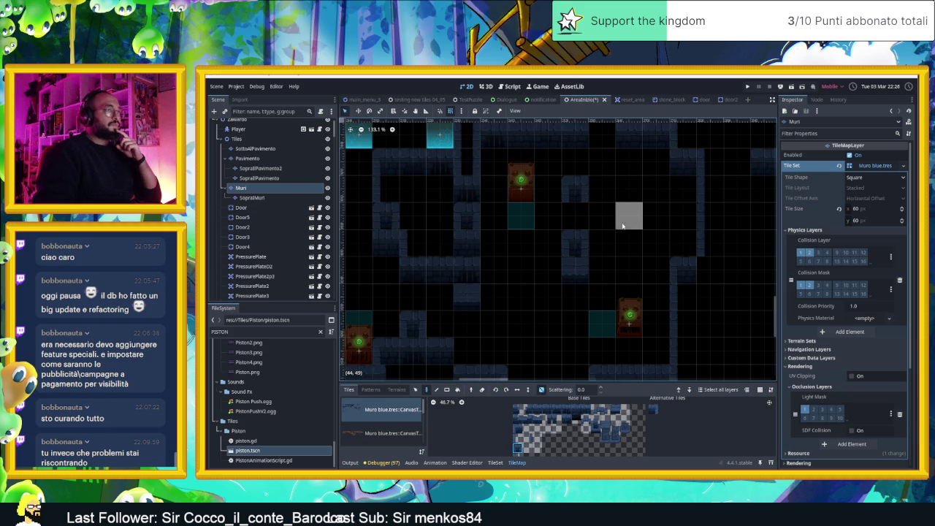
Paint a different blue wall tile into two empty cells, then save and launch the game.
click(617, 410)
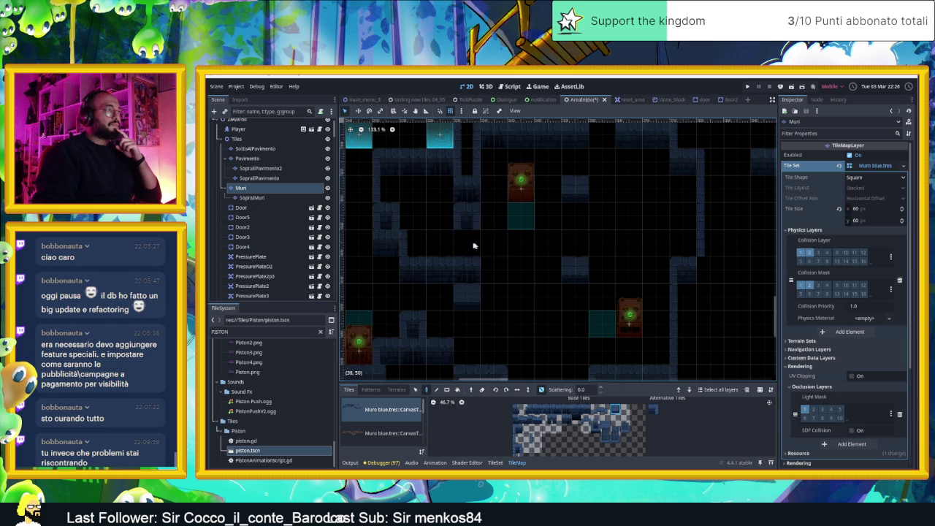
click(438, 227)
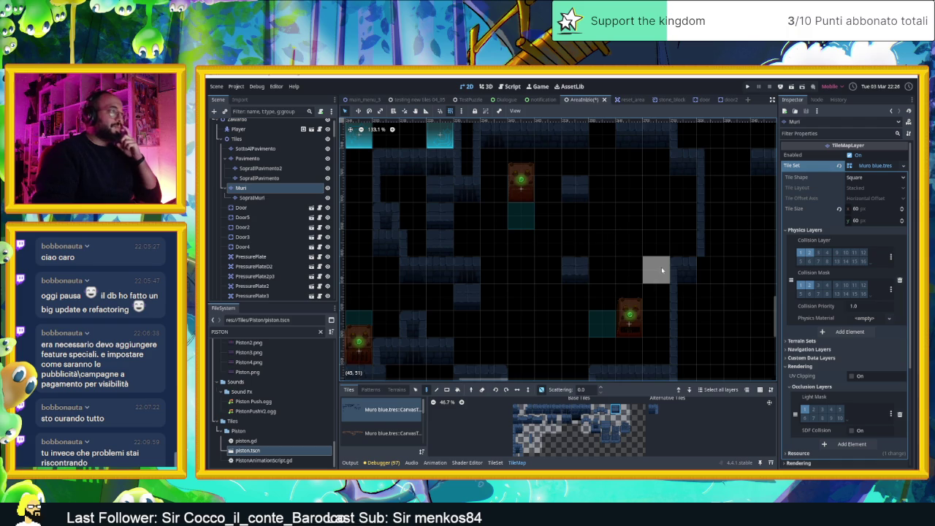
drag(645, 269, 623, 252)
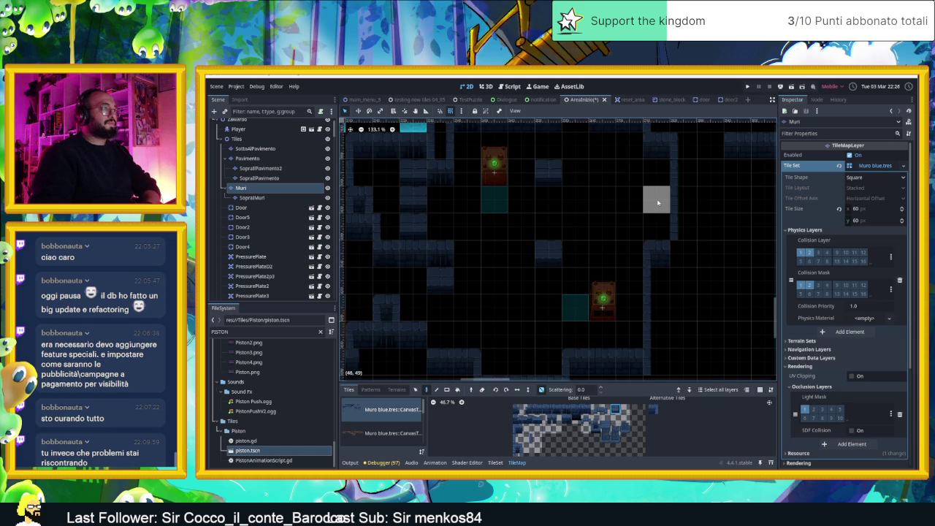
click(656, 226)
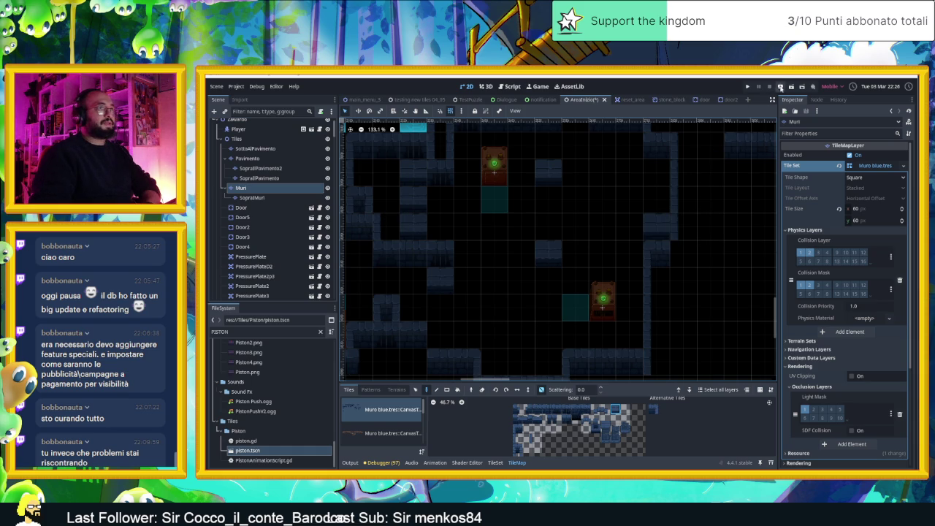
click(791, 87)
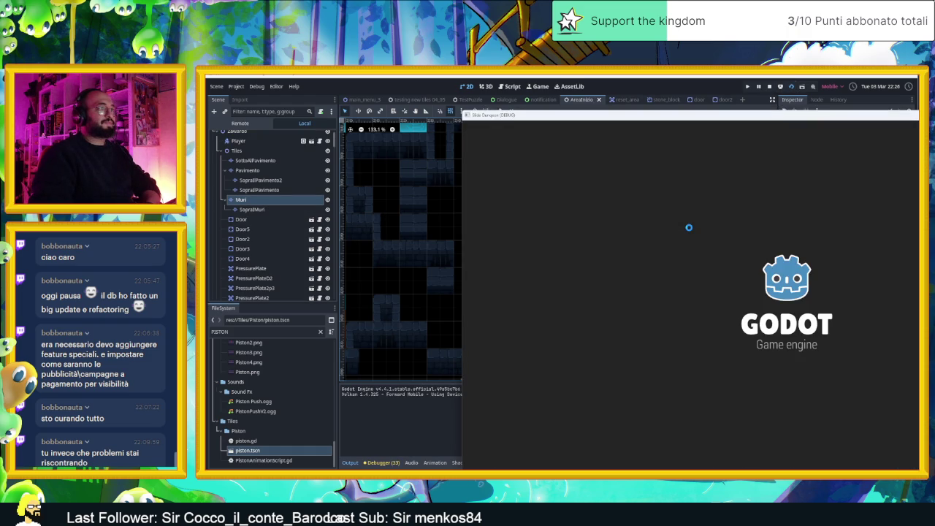
Slide the slime right through the door into the next room and test its walls.
key(Right)
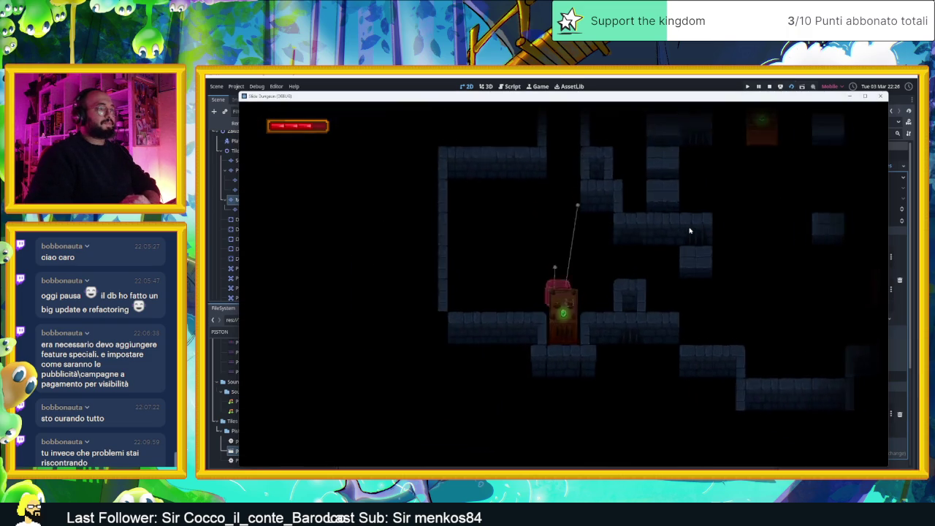
key(Right)
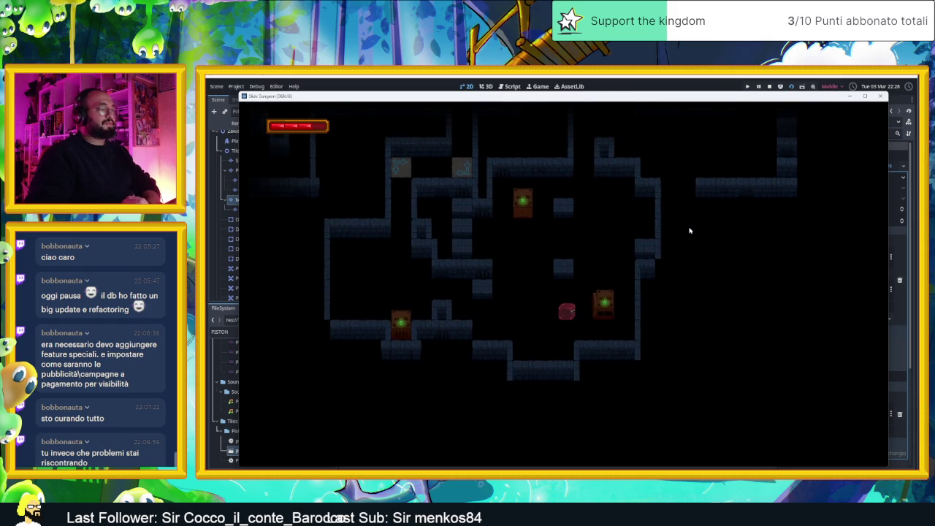
key(Left)
key(Right)
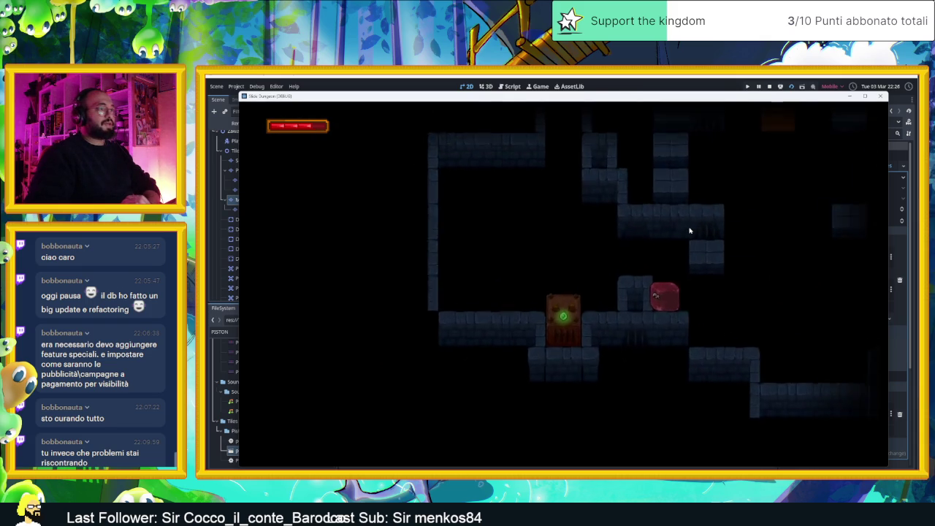
key(Up)
key(Left)
key(Down)
key(Right)
key(Up)
key(Left)
key(Down)
key(Right)
key(Up)
key(Left)
key(Down)
key(Up)
Slide the slime past the crate and around the room to a spot beside the chest.
key(Right)
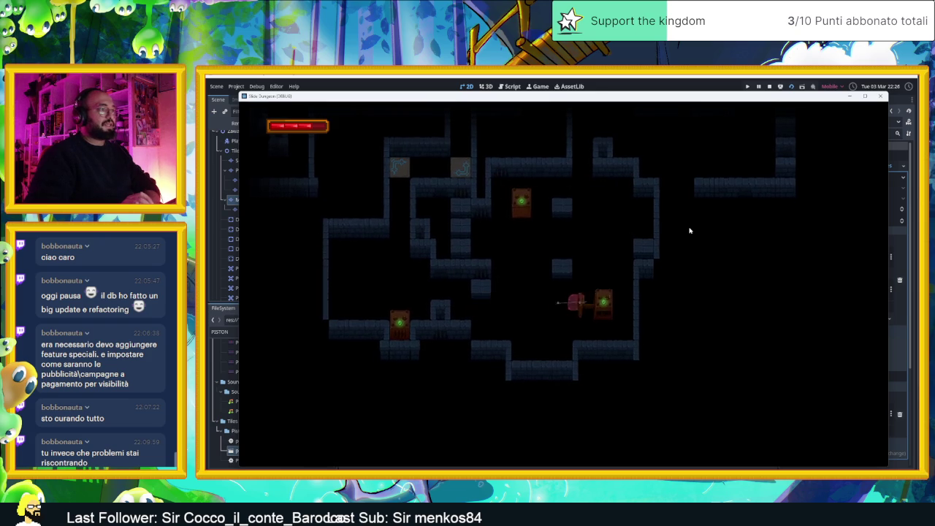
key(Up)
key(Right)
key(Up)
key(Left)
key(Down)
key(Right)
key(Up)
key(Up)
key(Left)
key(Down)
key(Up)
key(Right)
key(Up)
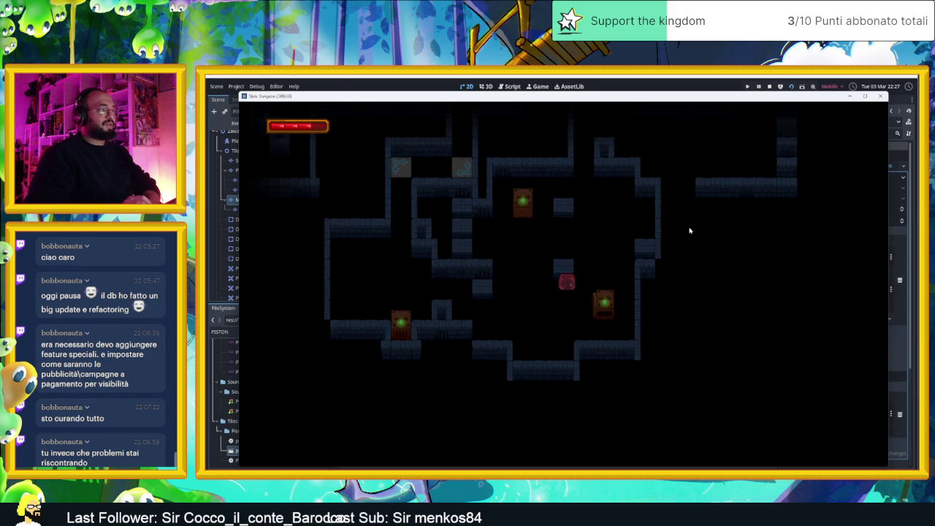
key(Down)
key(Left)
key(Up)
key(Right)
key(Up)
key(Left)
key(Down)
key(Right)
key(Up)
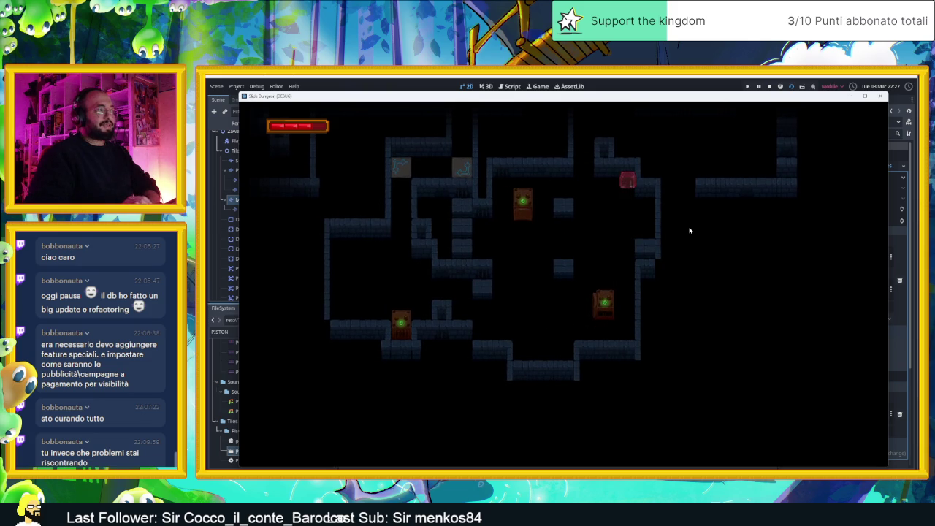
key(Left)
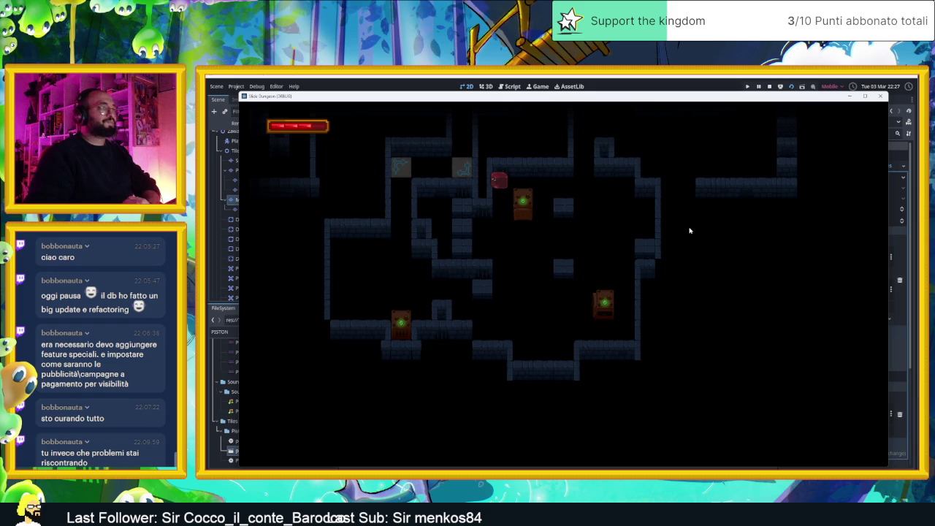
key(Down)
key(Left)
key(Up)
key(Right)
Move the slime along the top, down to the bottom corridor, and back to the chest.
key(Up)
key(Down)
key(Left)
key(Up)
key(Left)
key(Up)
key(Right)
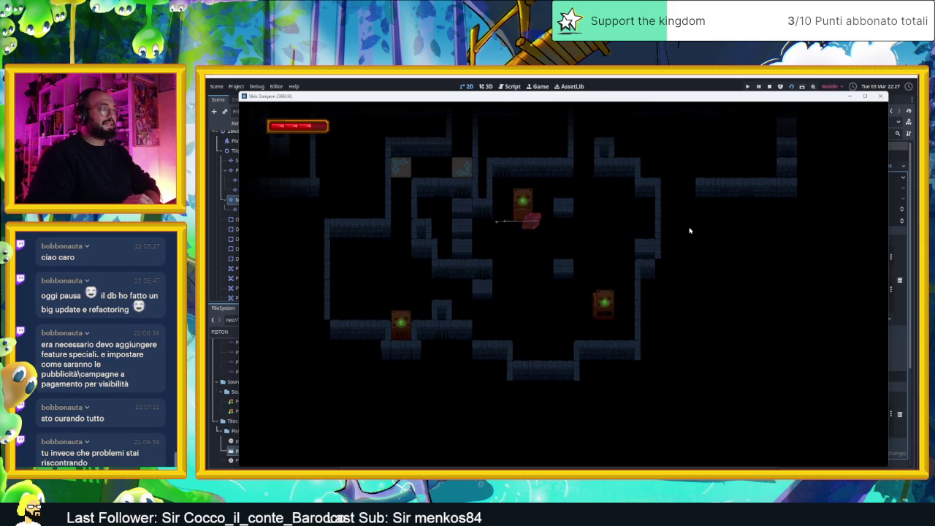
key(Up)
key(Left)
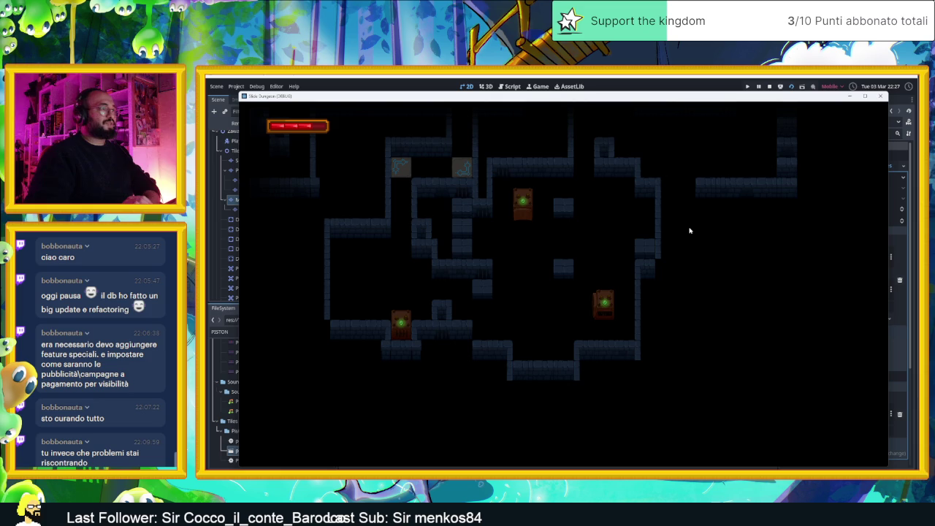
key(Left)
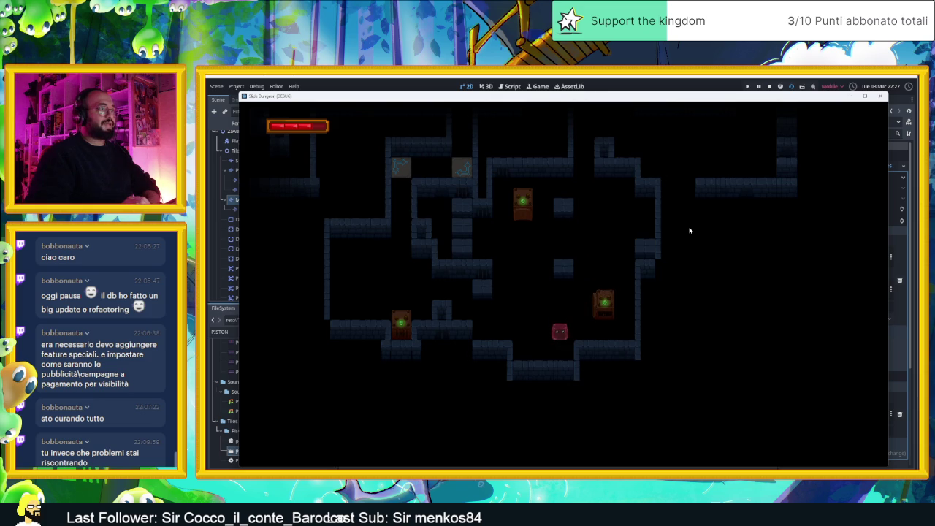
key(Down)
key(Left)
key(Up)
key(Left)
key(Right)
key(Up)
key(Left)
key(Right)
key(Down)
key(Left)
key(Up)
key(Right)
key(Up)
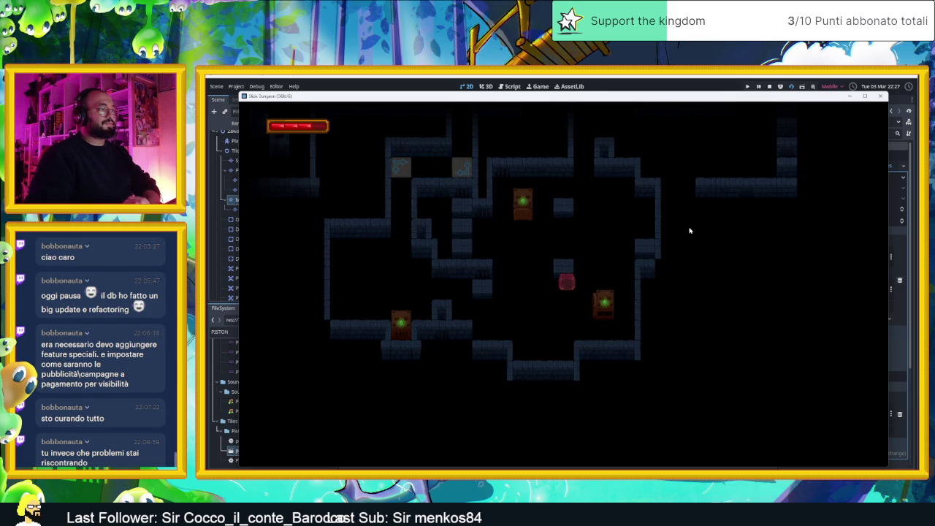
Keep sliding the slime until it rests in the central room among the pistons and doors.
key(Left)
key(Down)
key(Left)
key(Up)
key(Right)
key(Down)
key(Left)
key(Up)
key(Left)
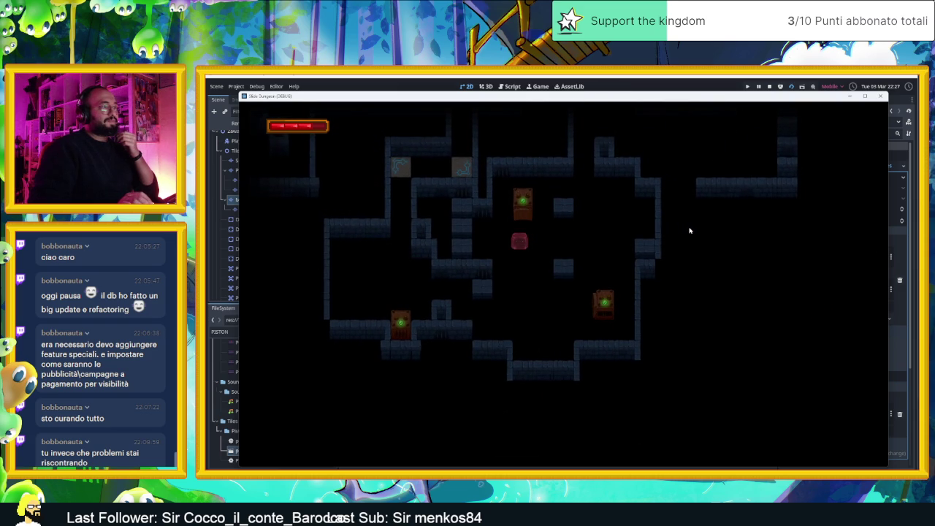
key(Down)
key(Right)
key(Left)
key(Up)
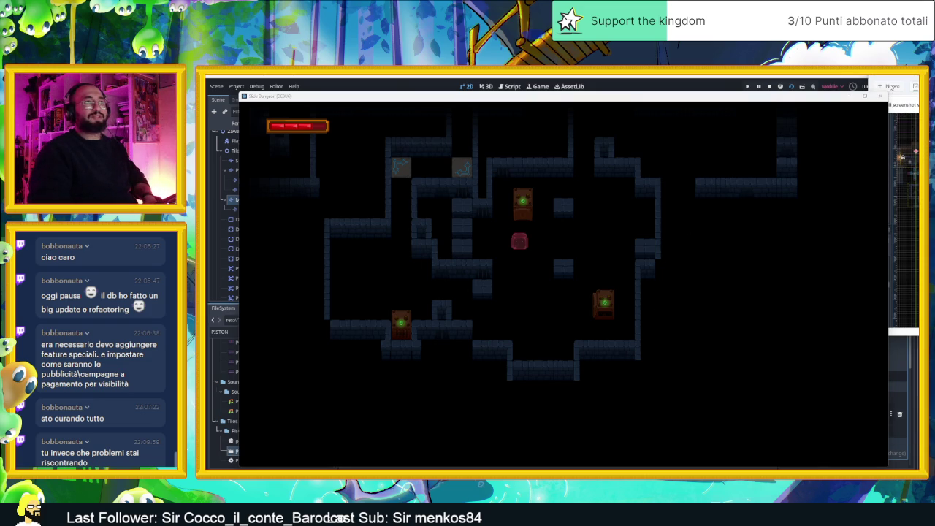
Capture a screenshot of the game's level area, then close the running game.
click(892, 86)
mouse_move(470, 134)
mouse_down()
mouse_move(672, 309)
mouse_move(722, 395)
mouse_move(605, 252)
mouse_move(474, 134)
mouse_move(720, 309)
mouse_move(718, 414)
mouse_up()
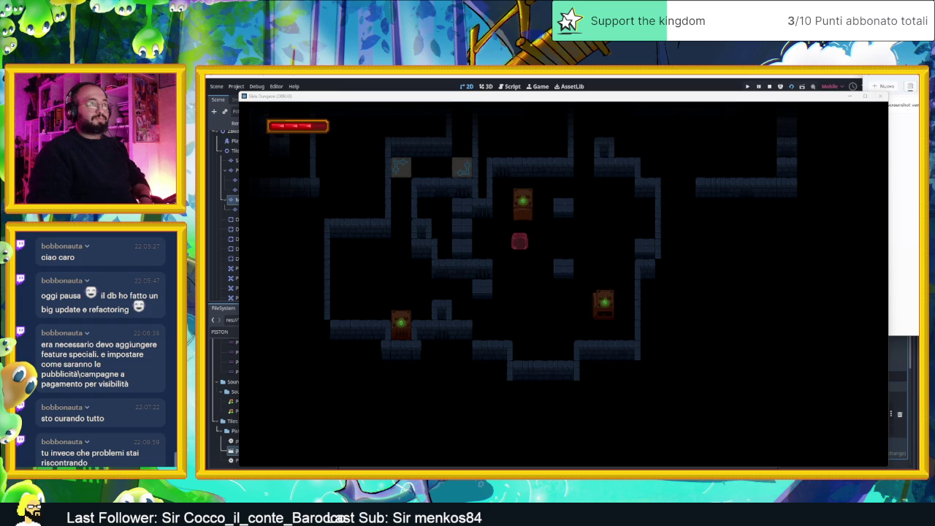
click(879, 95)
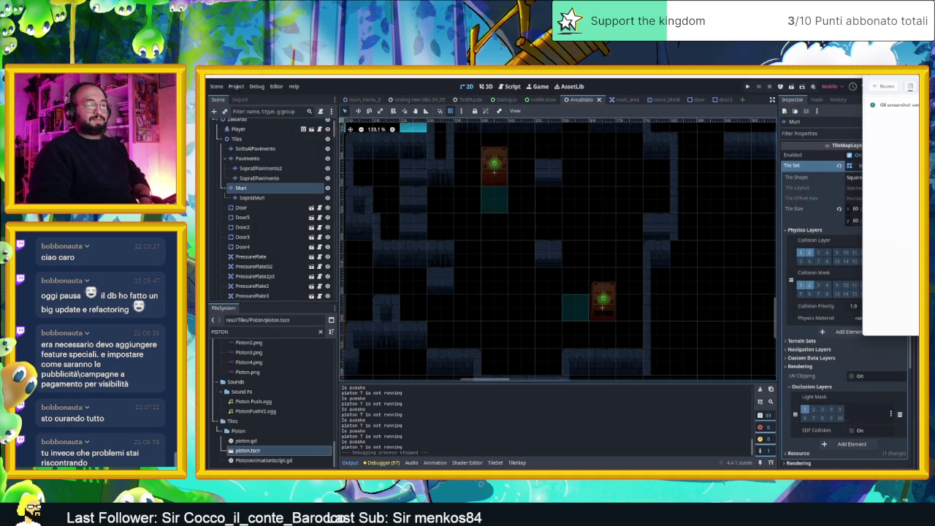
Post the level screenshot in Discord's slide-dungeon channel and switch back to Godot.
key(alt+Tab)
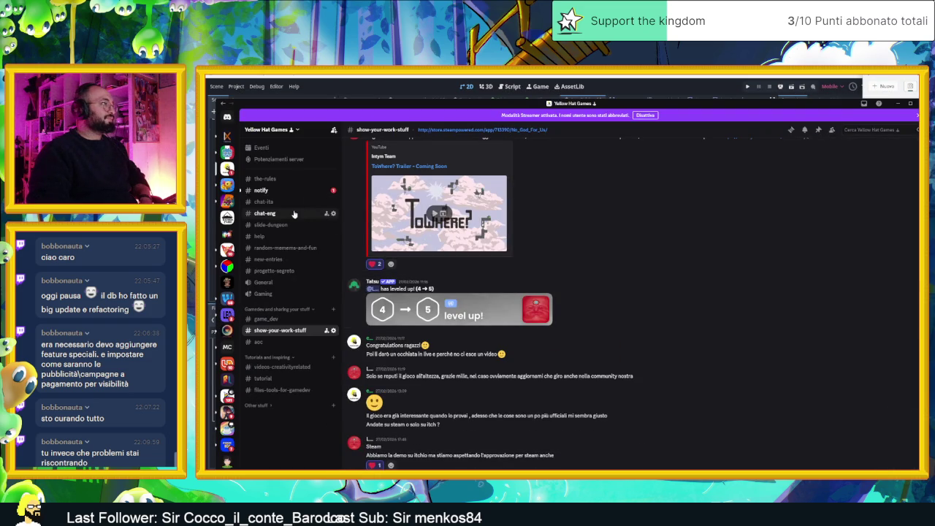
click(294, 213)
click(281, 224)
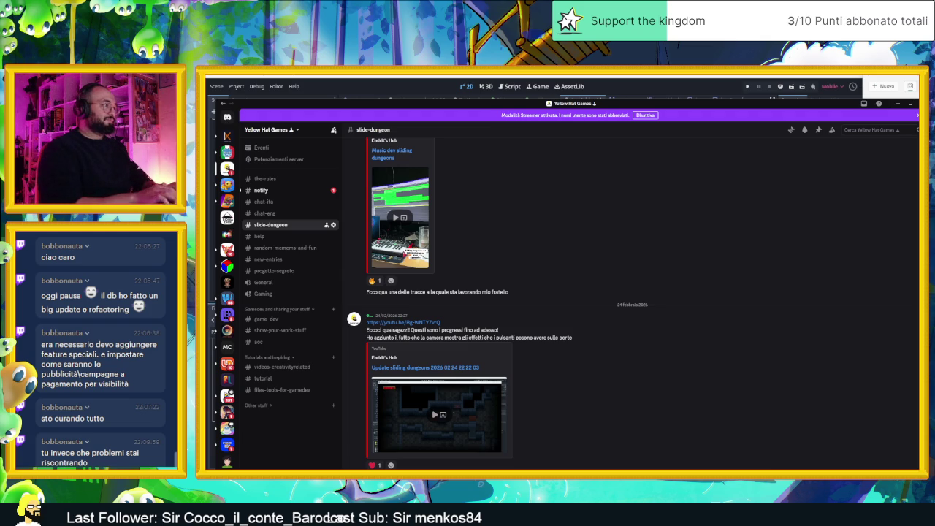
key(Return)
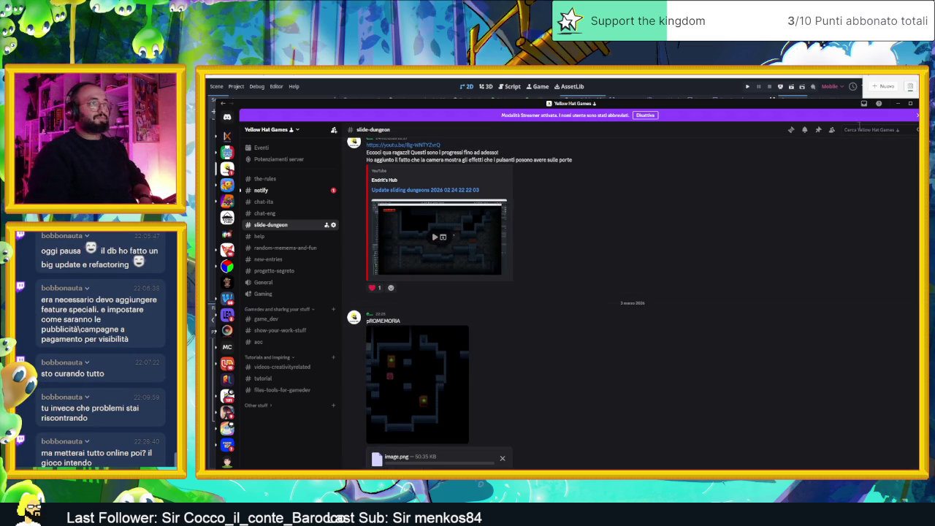
key(alt+Tab)
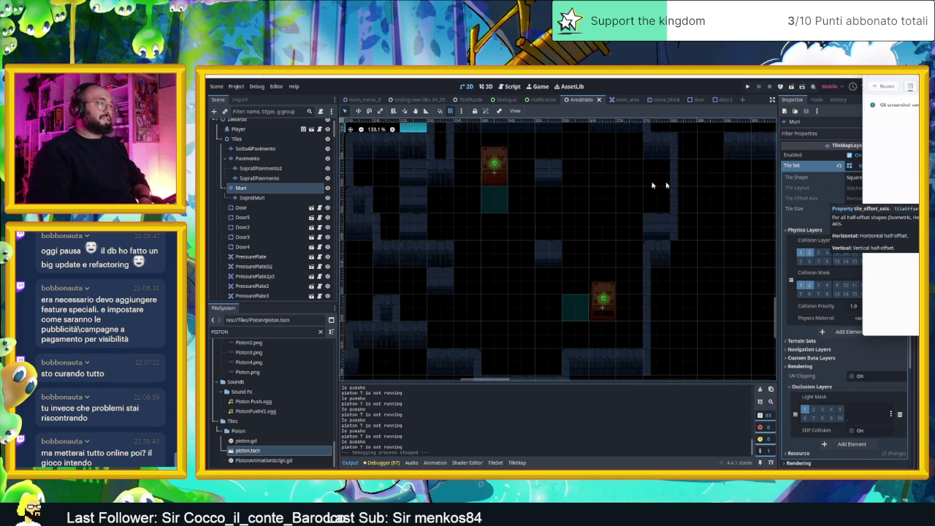
scroll(599, 228, down, 2)
mouse_move(606, 224)
mouse_down()
mouse_move(655, 249)
mouse_move(649, 194)
mouse_move(646, 235)
mouse_up()
scroll(688, 233, down, 1)
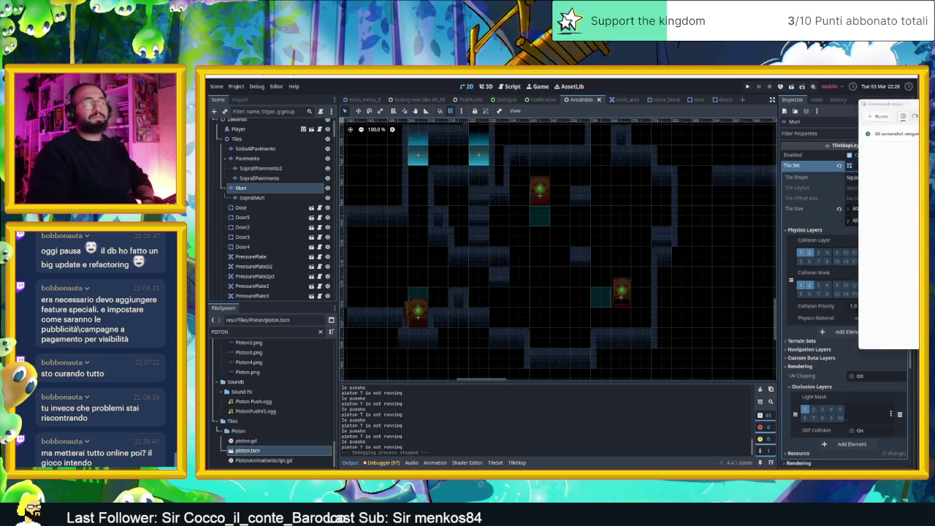
scroll(628, 206, down, 2)
scroll(671, 258, right, 1)
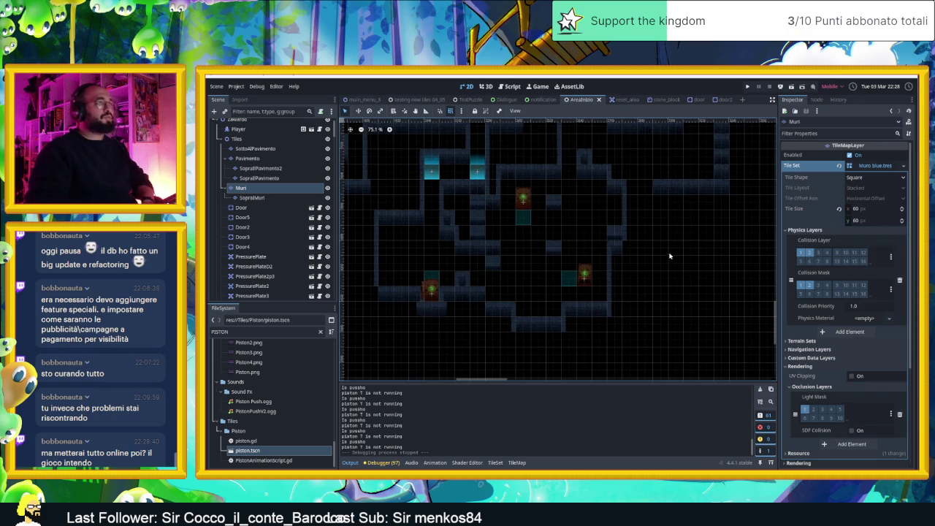
scroll(675, 248, down, 1)
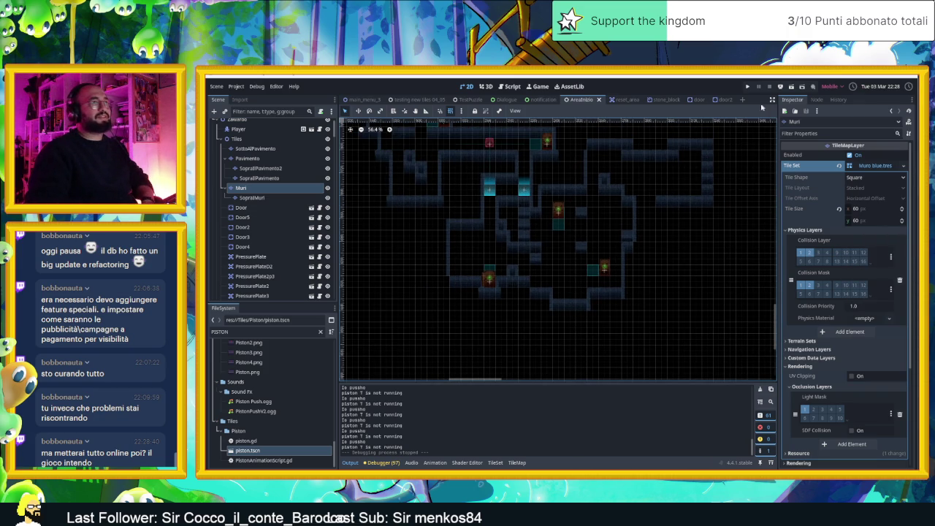
scroll(580, 231, up, 2)
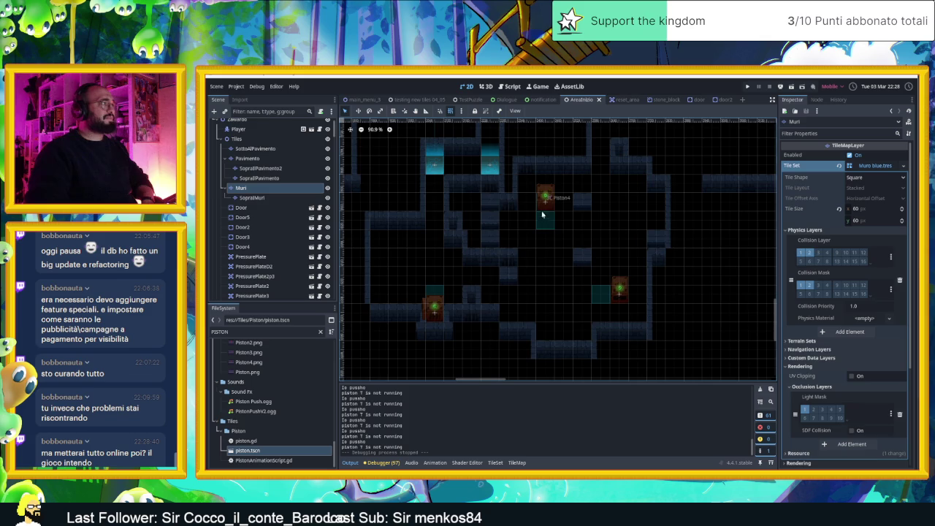
Drag Piston4 and Piston5 rightward in the room in two passes, then zoom out over the level.
click(540, 206)
mouse_move(595, 203)
mouse_down()
mouse_move(795, 231)
mouse_move(789, 238)
mouse_up()
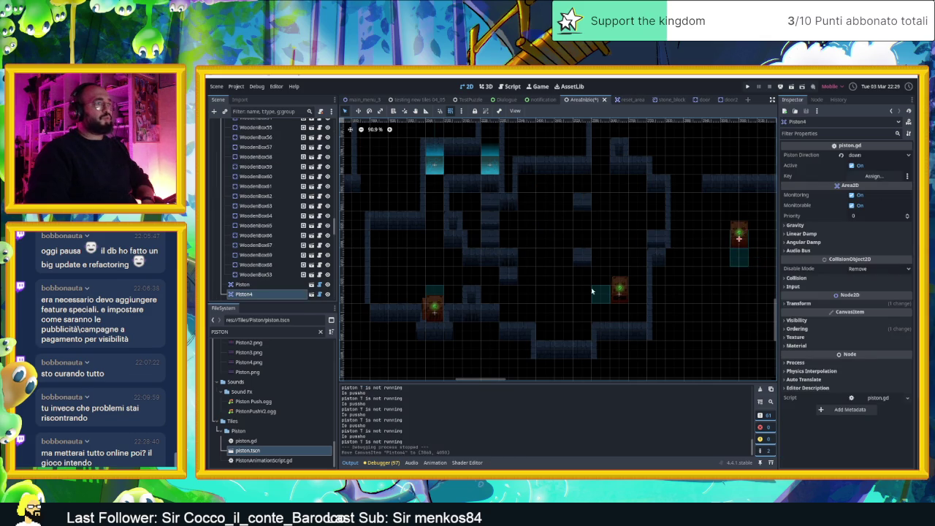
drag(629, 292, 720, 300)
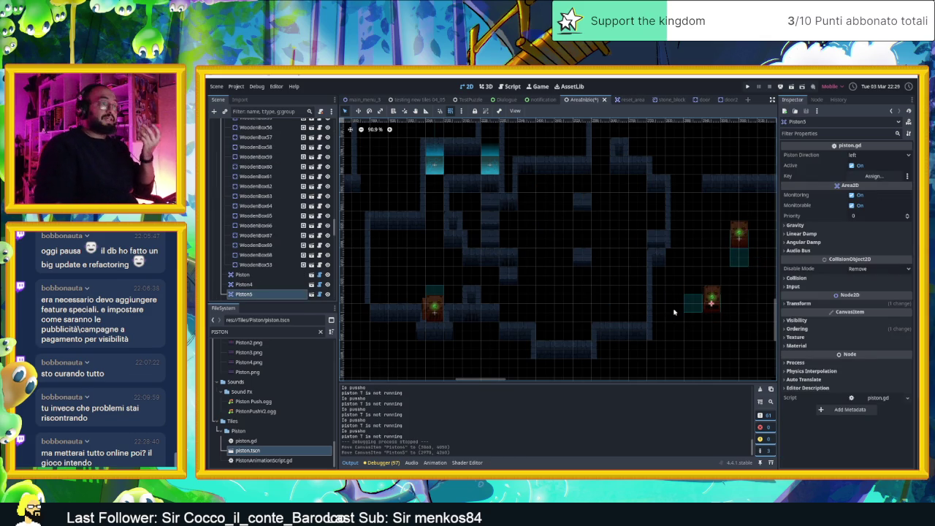
drag(712, 299, 682, 273)
scroll(682, 273, down, 2)
drag(704, 214, 736, 211)
drag(684, 273, 706, 276)
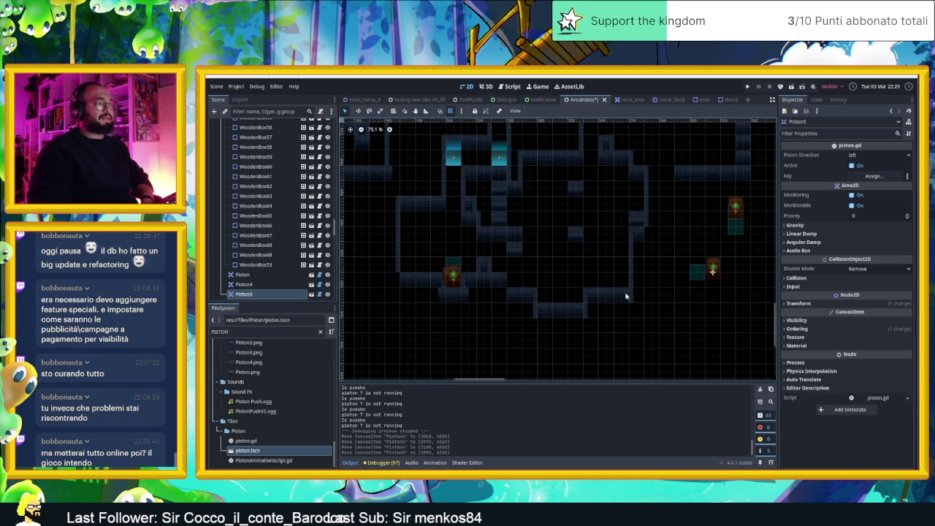
scroll(625, 296, down, 14)
mouse_move(634, 260)
mouse_down()
mouse_move(674, 272)
mouse_move(635, 280)
mouse_move(611, 314)
mouse_up()
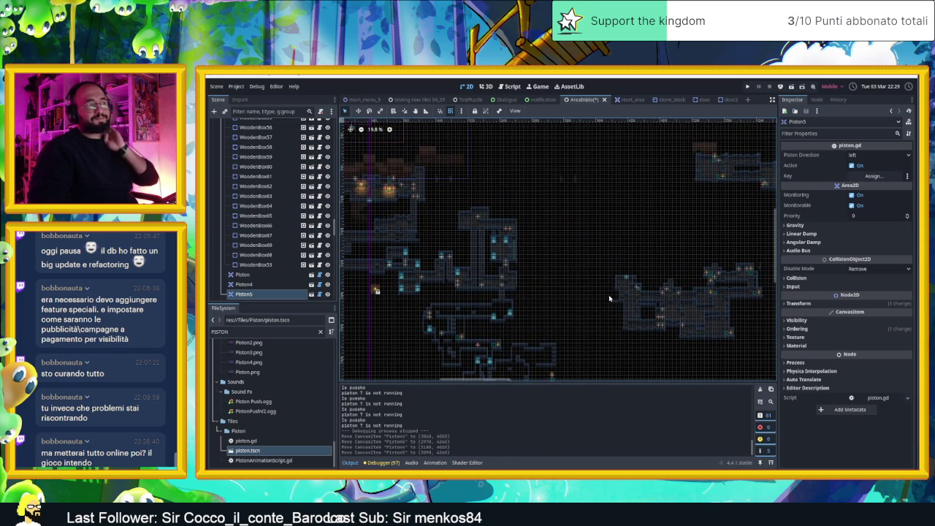
Zoom back into the room, scroll the Scene tree to the top, and select the Muri TileMapLayer node.
scroll(591, 296, down, 2)
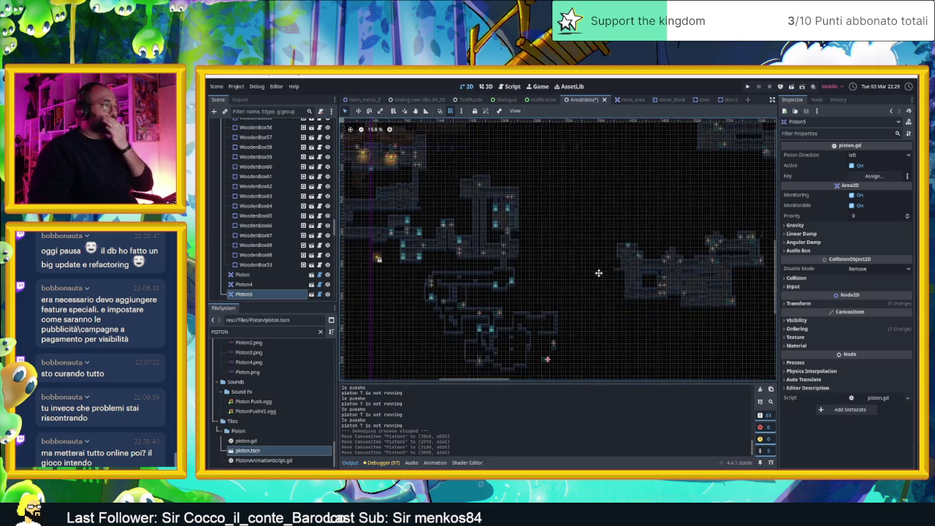
drag(568, 341, 577, 317)
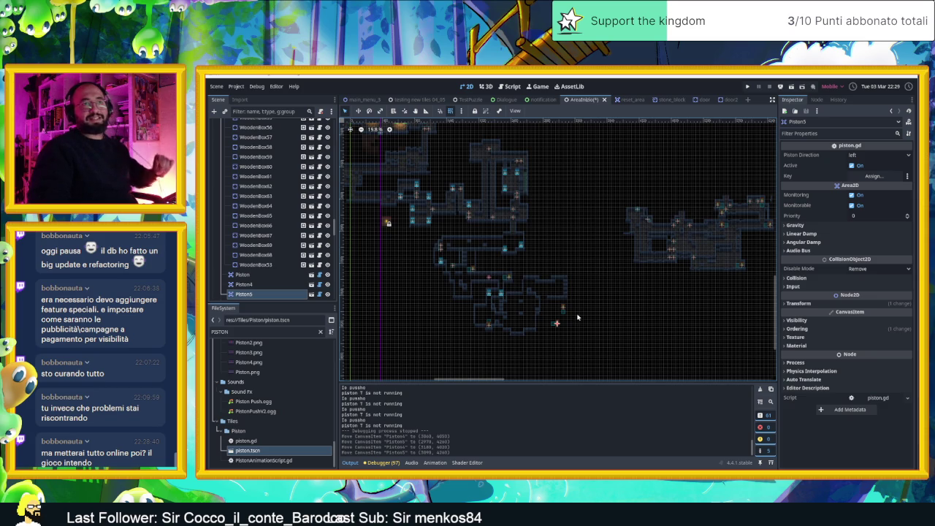
scroll(560, 311, up, 5)
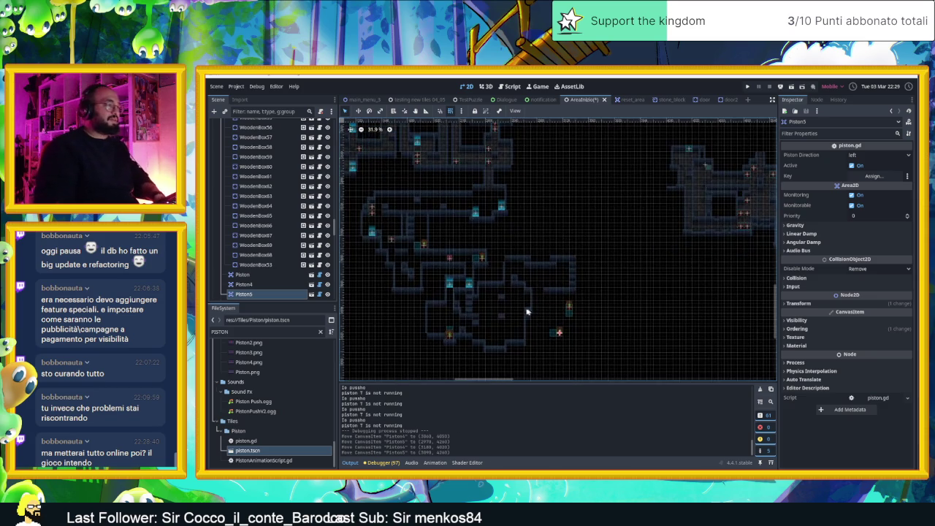
scroll(528, 285, up, 2)
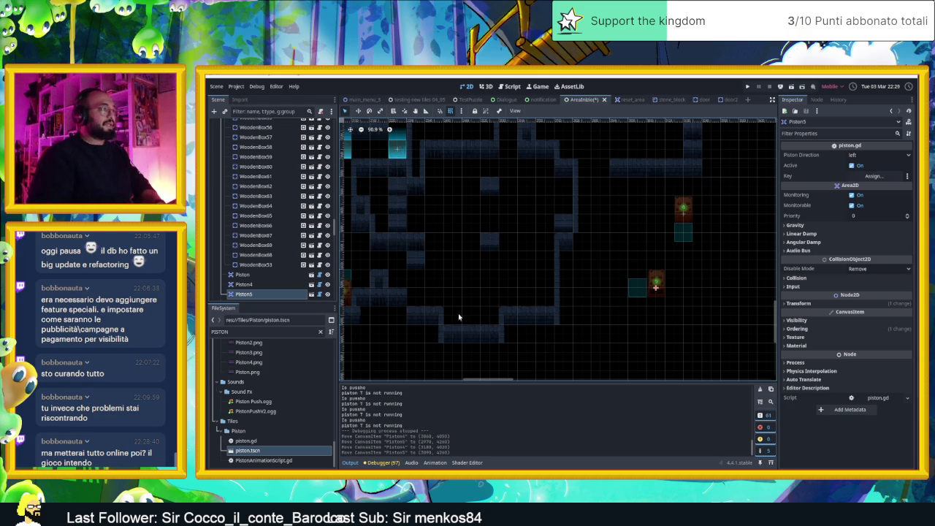
scroll(487, 328, up, 2)
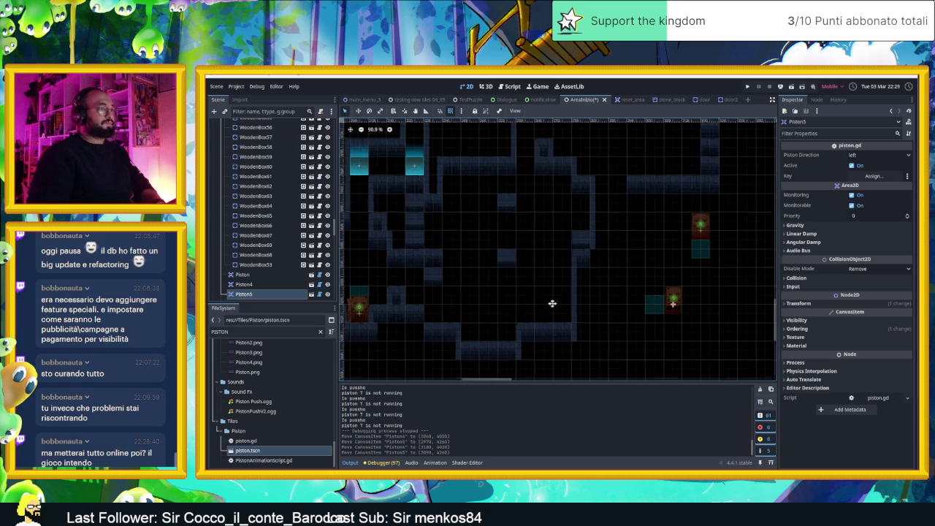
scroll(549, 304, down, 1)
scroll(265, 197, up, 5)
scroll(266, 197, up, 10)
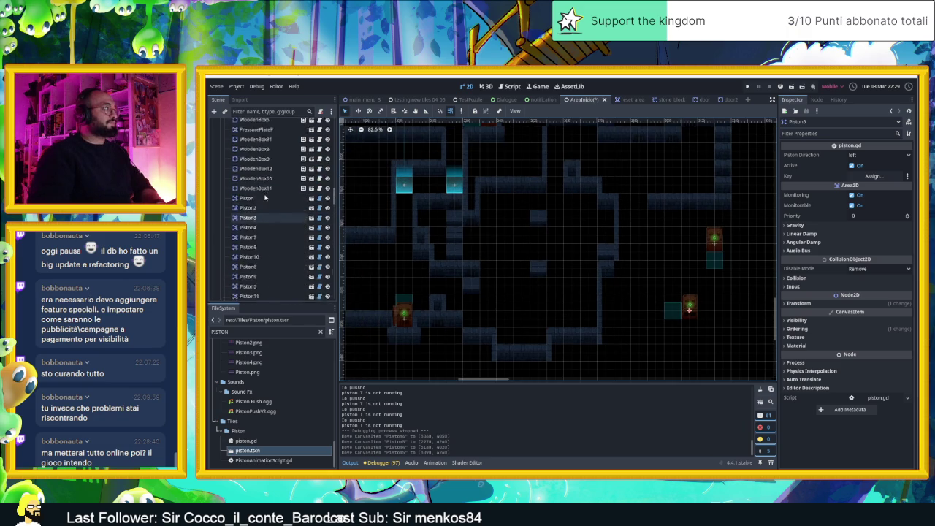
scroll(262, 241, up, 10)
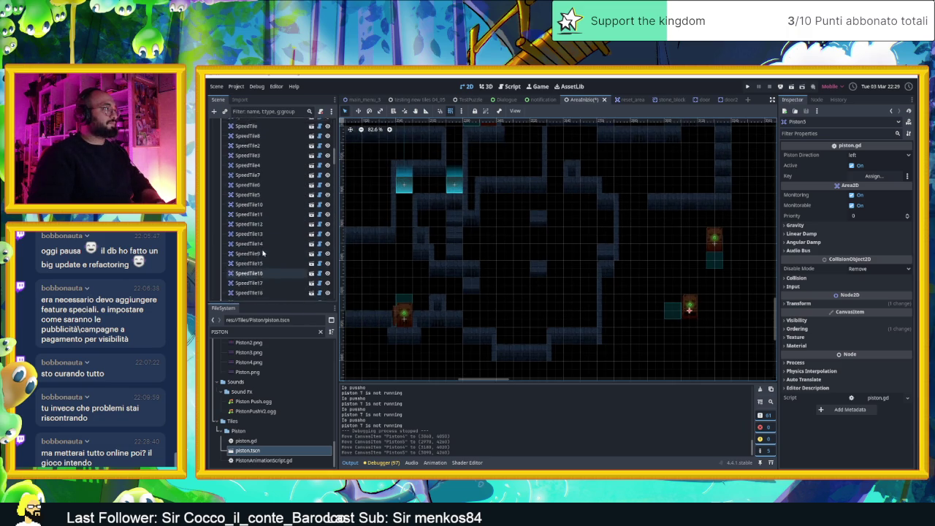
click(241, 203)
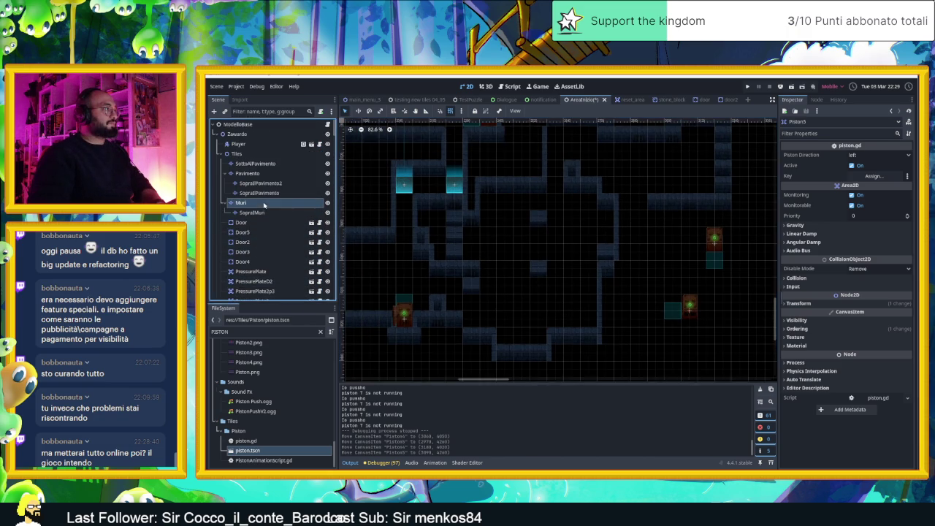
Select a range of Muro blue wall tiles and paint a wall row on the map.
scroll(522, 328, up, 1)
scroll(489, 314, up, 1)
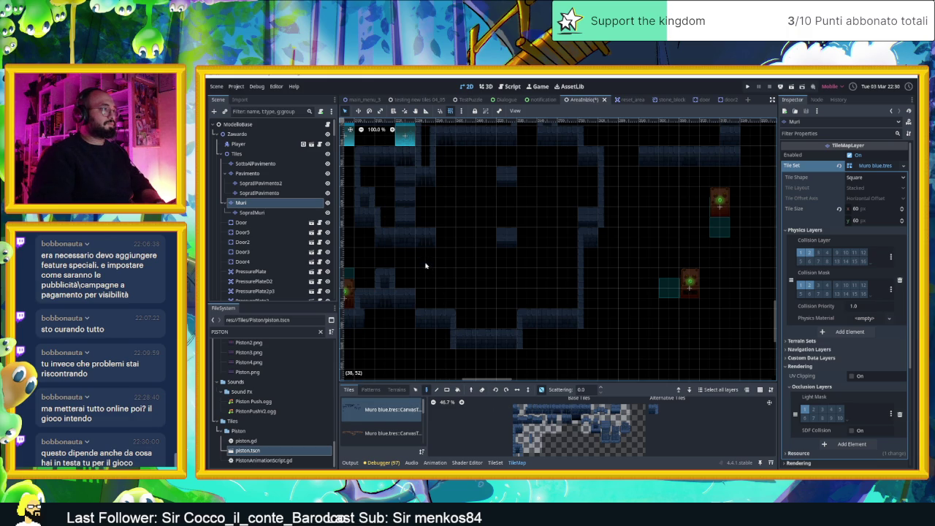
drag(533, 408, 580, 408)
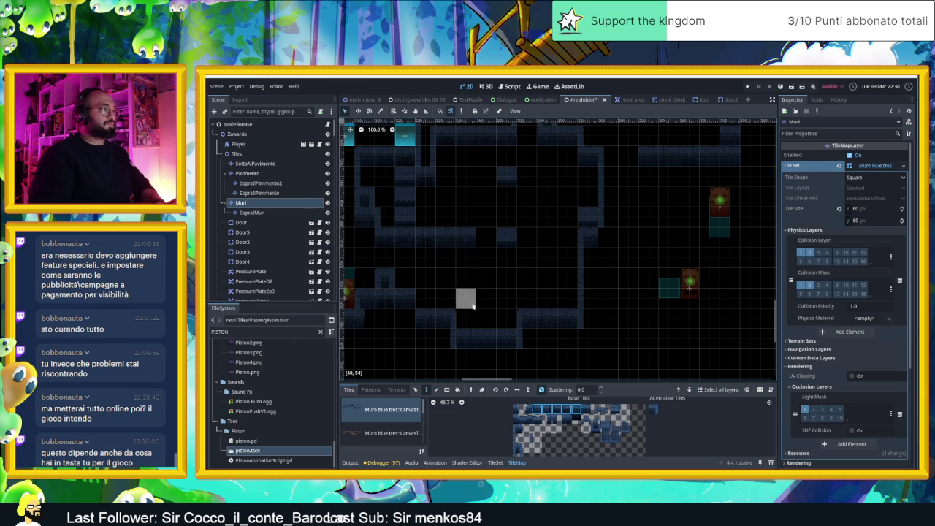
mouse_move(430, 303)
mouse_down()
mouse_move(484, 309)
mouse_move(424, 317)
mouse_move(543, 334)
mouse_move(578, 319)
mouse_move(577, 263)
mouse_up()
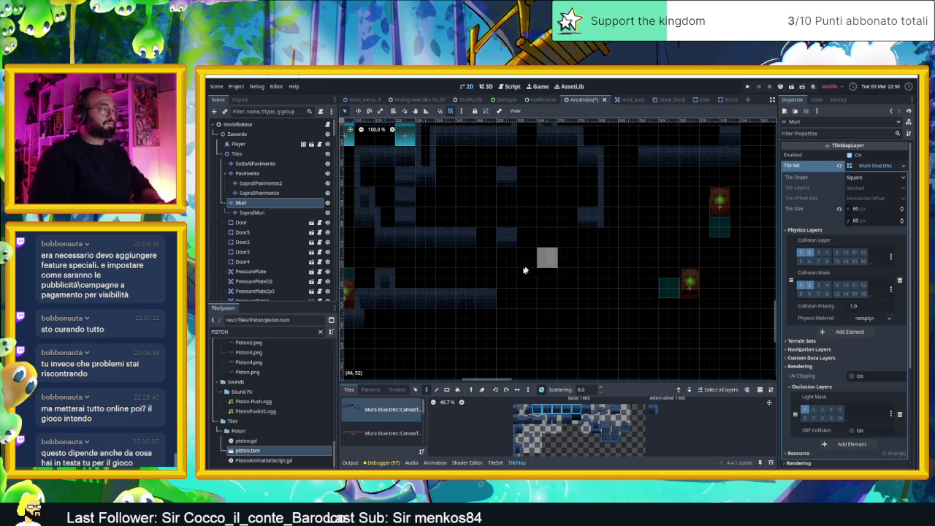
Erase the wall tile at cell (42,51) and paint walls from (43,50) two tiles rightward.
scroll(553, 305, up, 3)
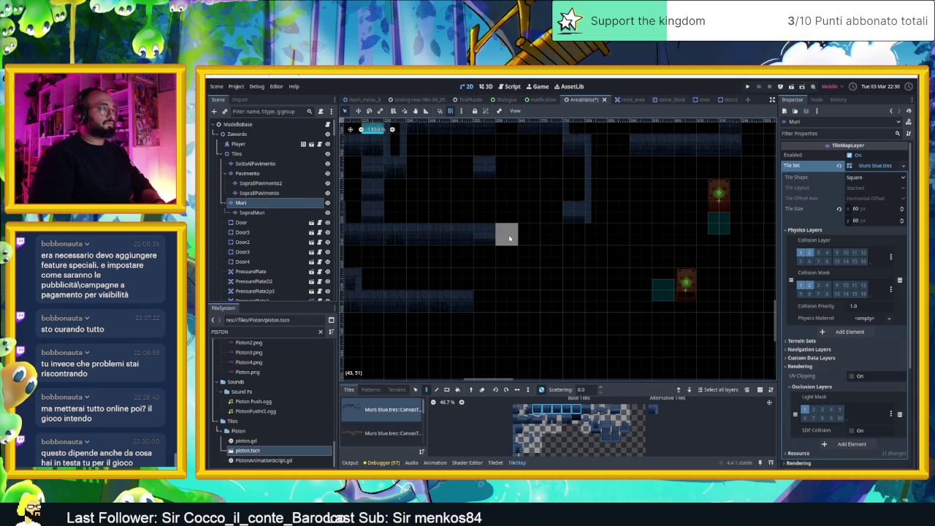
right_click(484, 234)
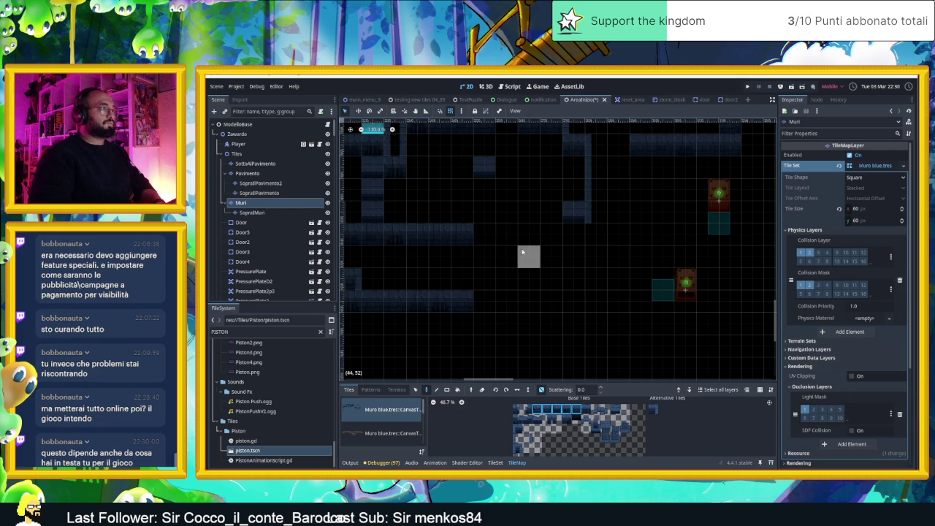
click(509, 211)
drag(530, 212, 541, 214)
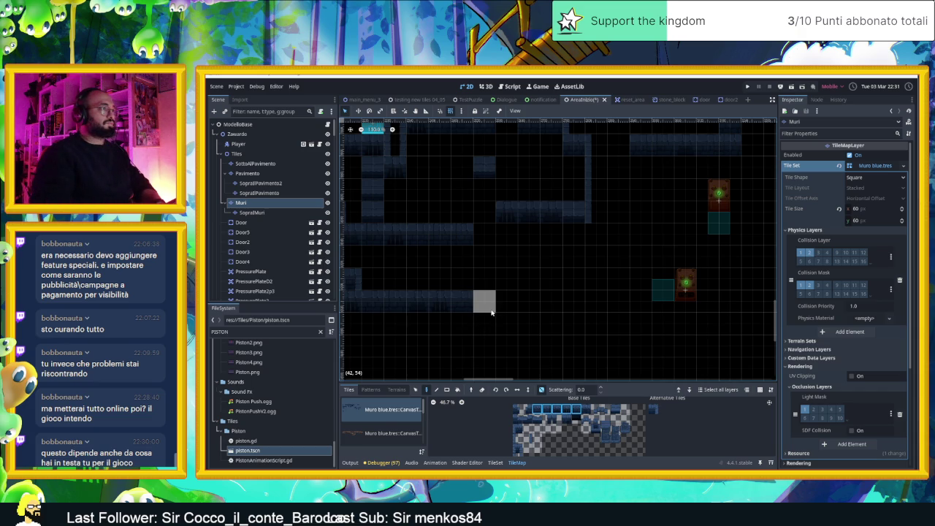
Place two single dark-blue wall tiles into gaps in the walls.
click(605, 408)
click(615, 408)
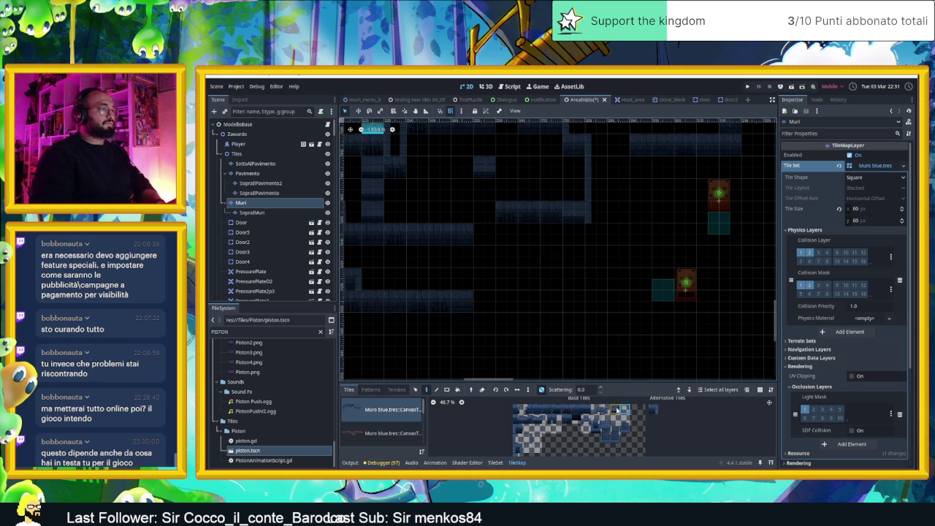
click(528, 258)
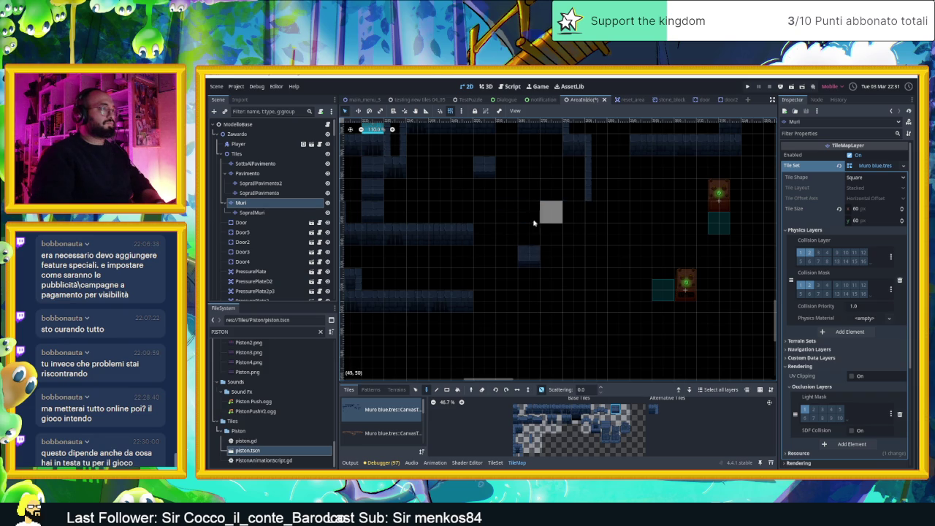
click(515, 217)
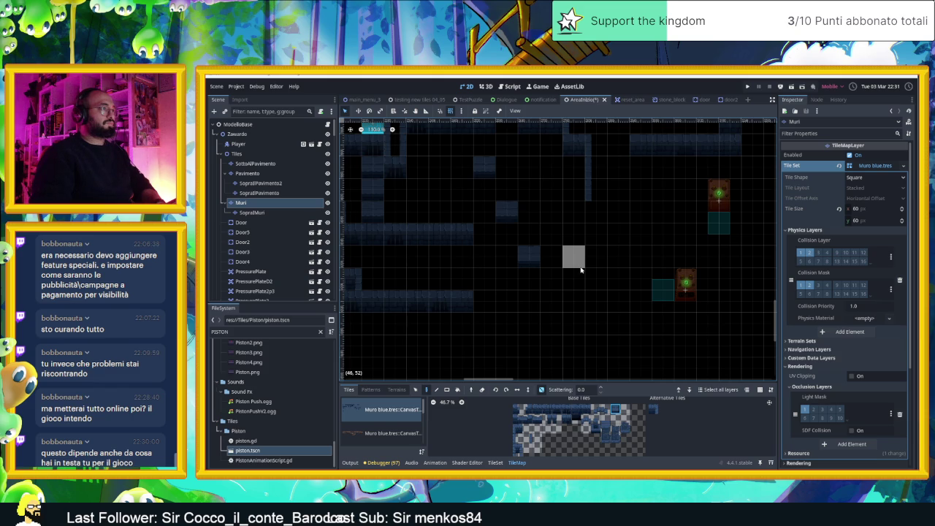
Paint a vertical strip of blue wall tiles.
scroll(548, 256, up, 1)
scroll(548, 256, left, 1)
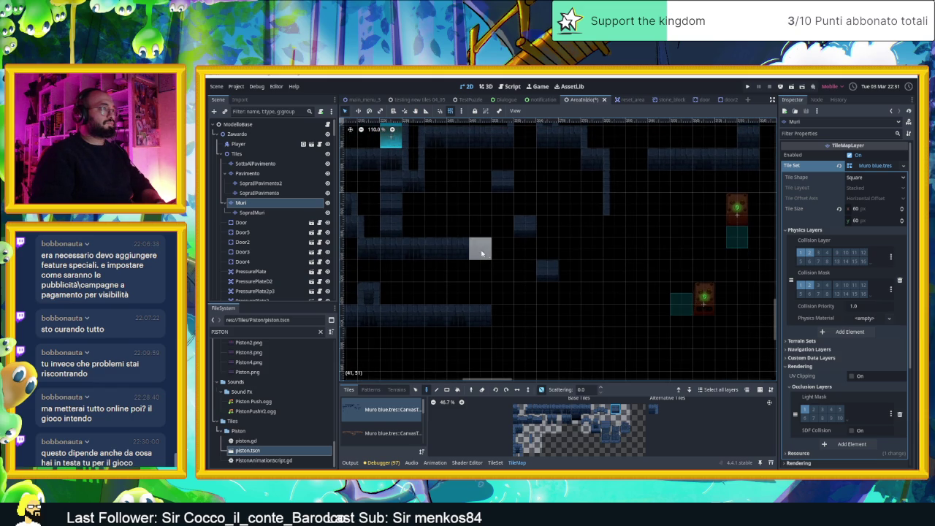
click(531, 438)
drag(463, 225, 460, 164)
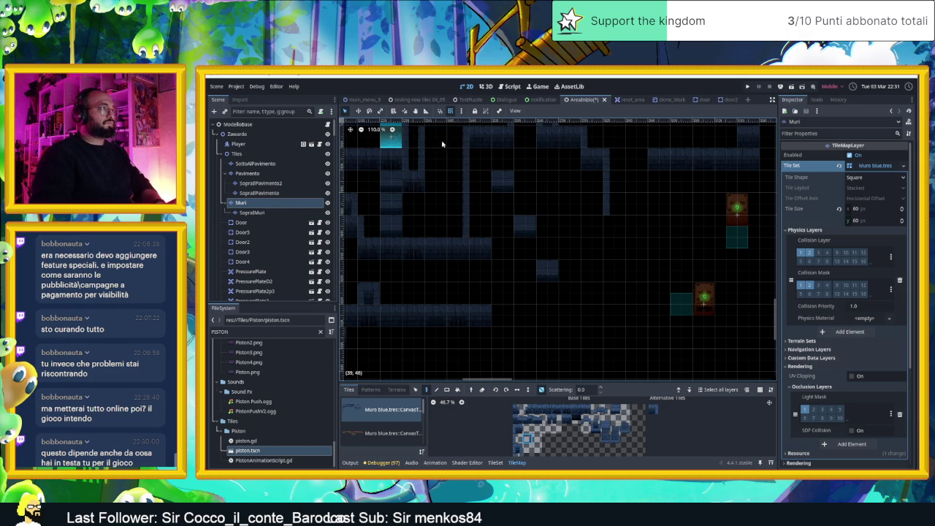
Extend a wall row two cells right with a different blue wall tile.
scroll(467, 265, down, 2)
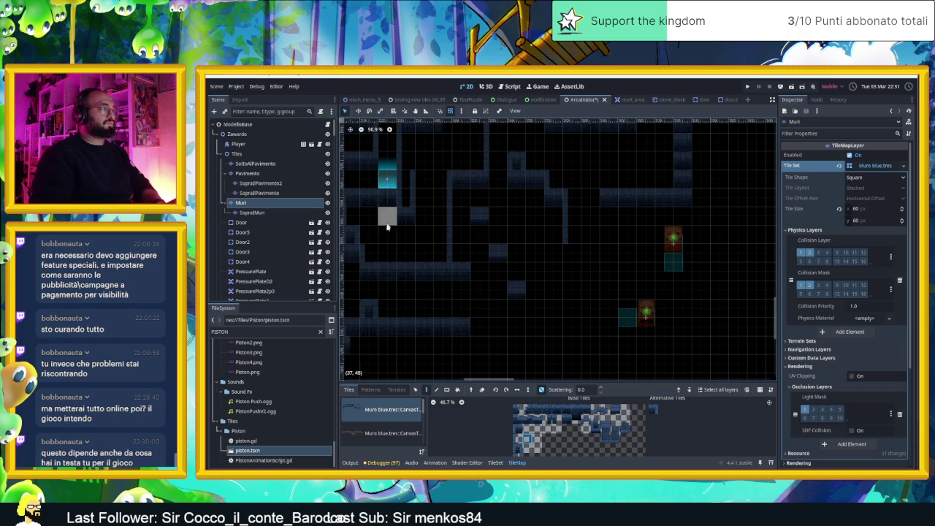
drag(406, 235, 469, 242)
scroll(522, 266, right, 2)
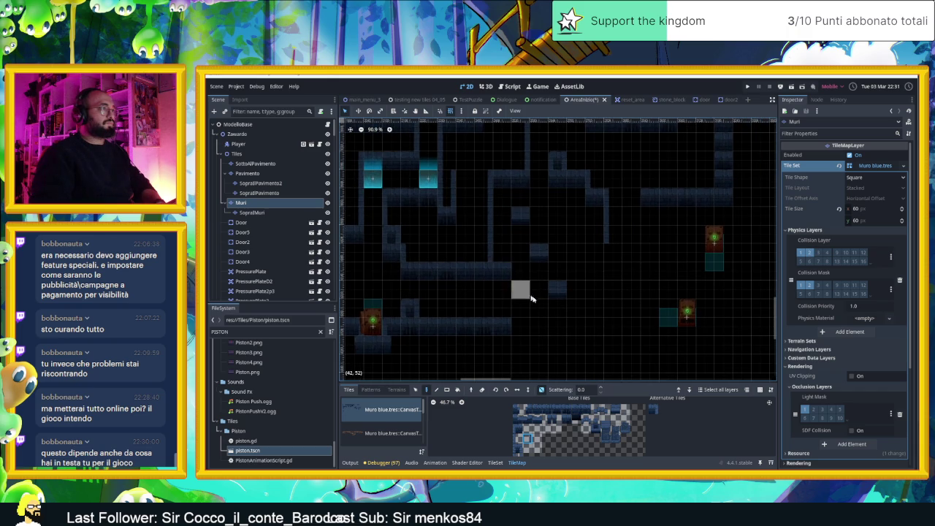
scroll(573, 329, up, 2)
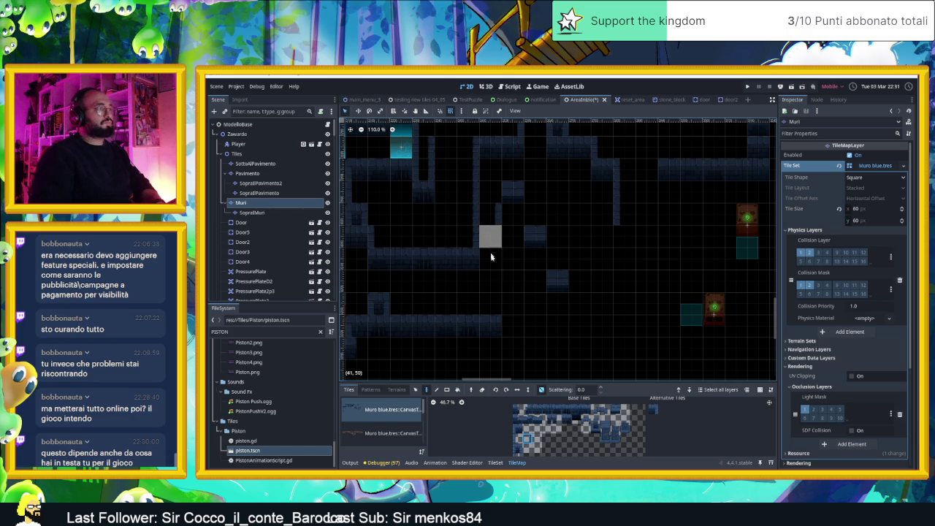
click(556, 411)
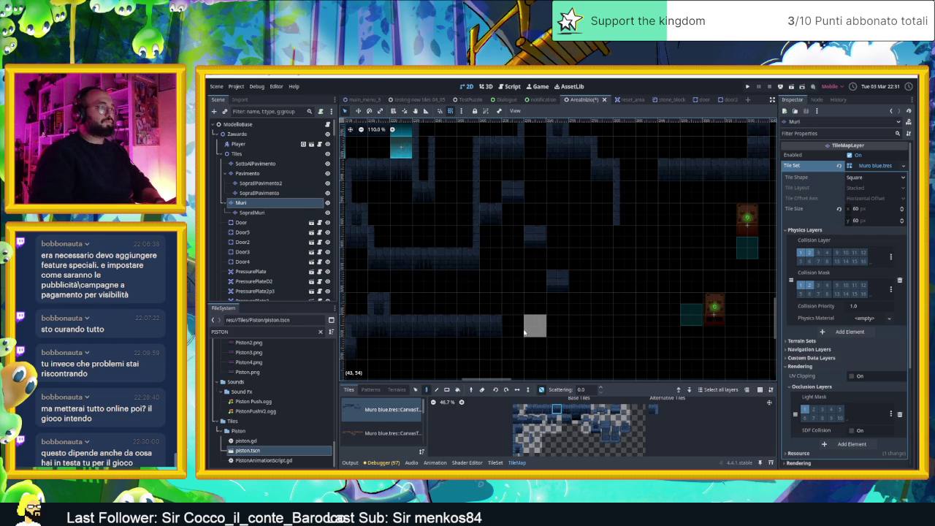
drag(511, 331, 562, 330)
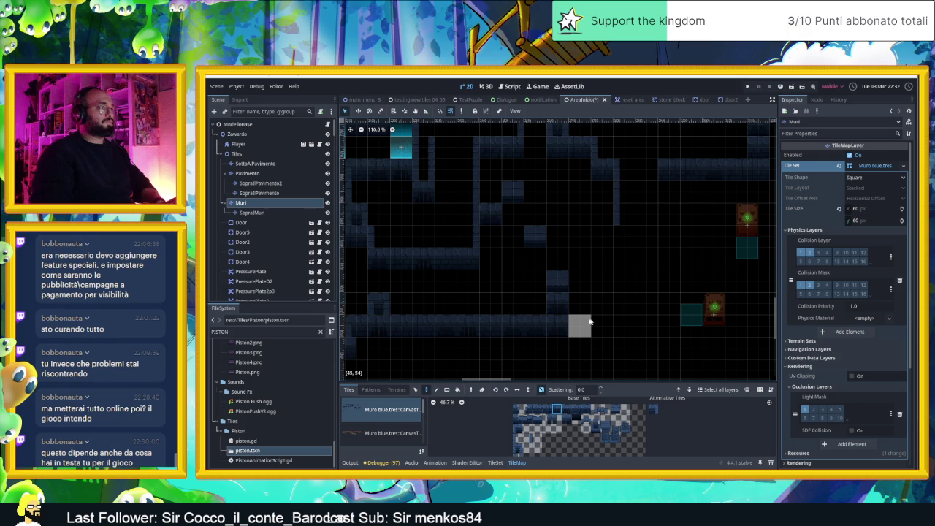
Fill remaining wall cells, erase tile (42,50) and paint cells (42,49) and (43,49).
drag(511, 237, 488, 243)
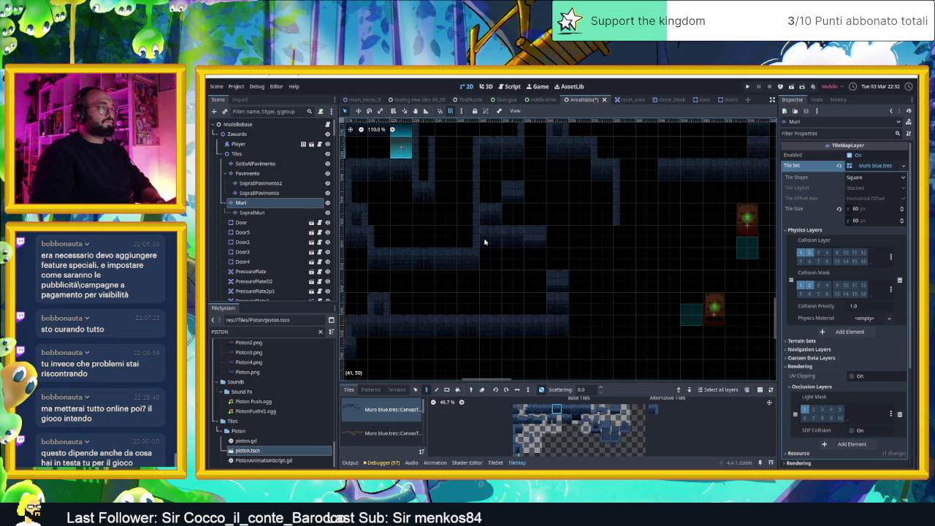
click(559, 282)
click(531, 349)
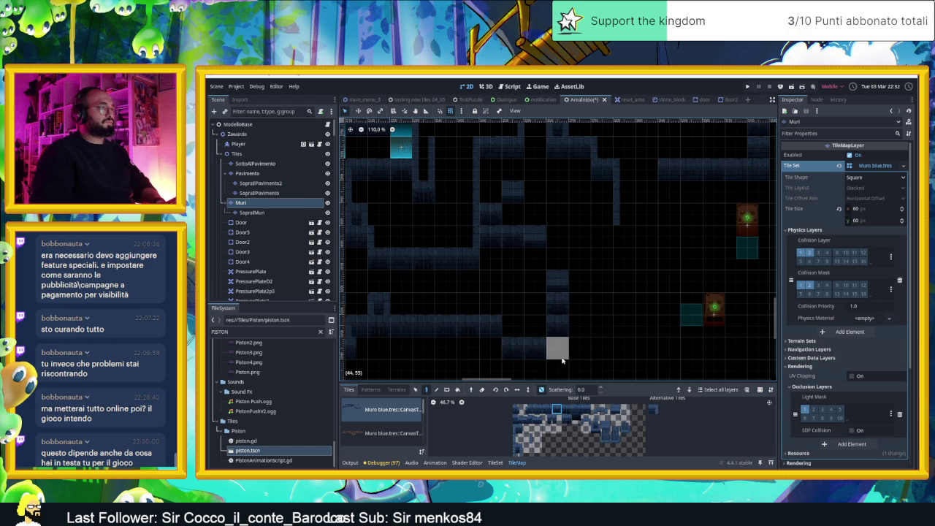
right_click(516, 243)
drag(514, 219, 603, 218)
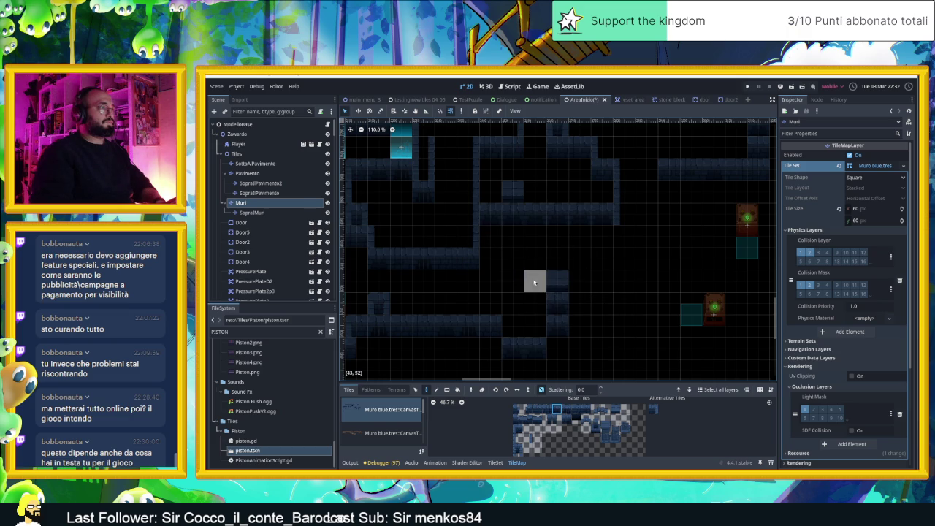
Pan across the level and zoom to 82.6% on the walls around the red pistons.
scroll(408, 282, down, 5)
scroll(560, 286, up, 2)
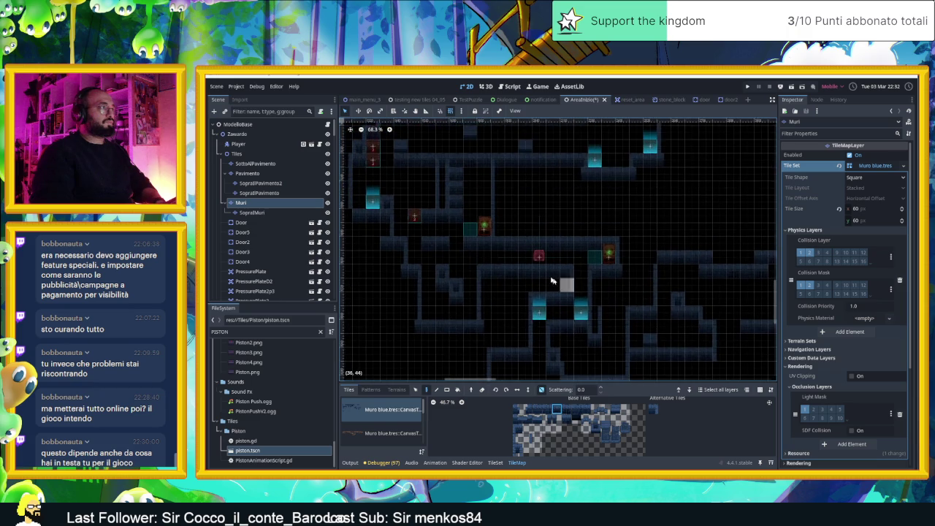
scroll(560, 286, down, 1)
mouse_move(560, 286)
mouse_down()
mouse_move(594, 300)
mouse_move(590, 241)
mouse_up()
mouse_move(622, 298)
mouse_down()
mouse_move(578, 313)
mouse_move(530, 291)
mouse_move(567, 328)
mouse_move(694, 359)
mouse_move(557, 308)
mouse_move(663, 328)
mouse_move(590, 299)
mouse_move(575, 329)
mouse_move(597, 348)
mouse_move(547, 331)
mouse_up()
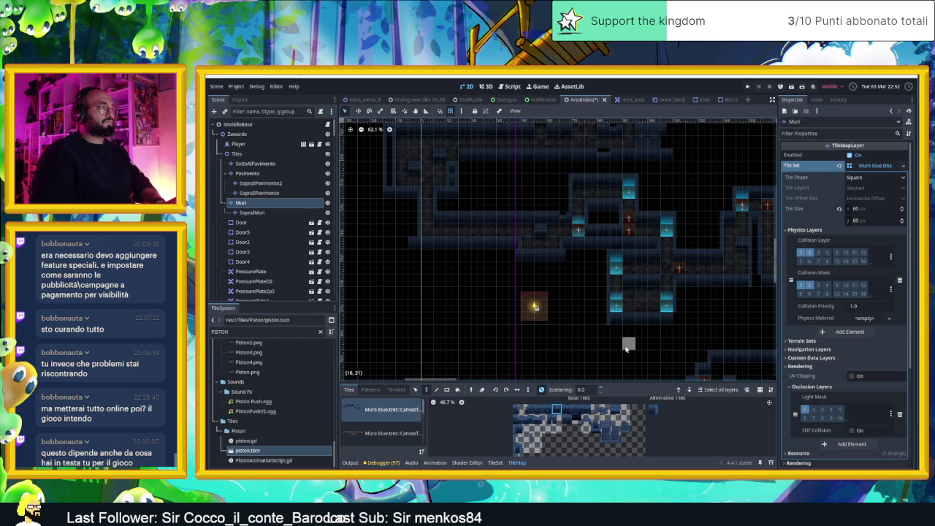
scroll(641, 354, down, 5)
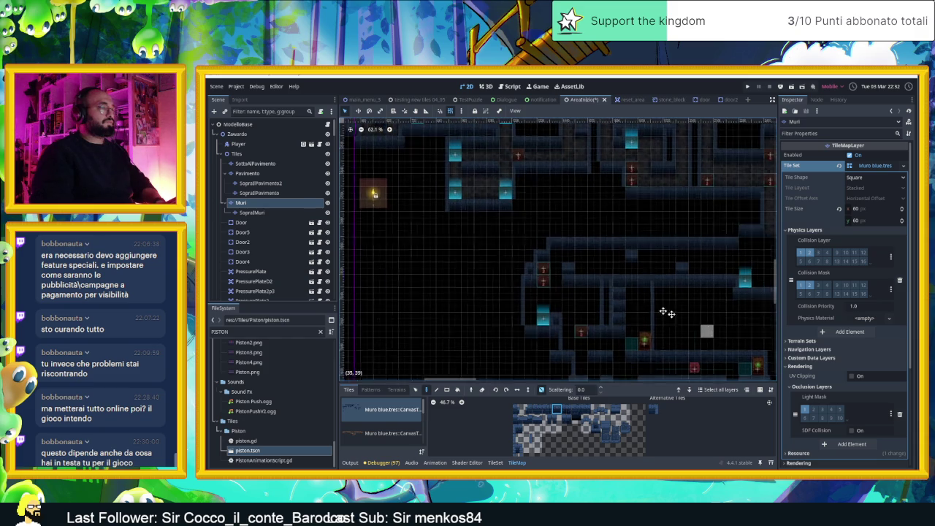
scroll(482, 224, right, 5)
scroll(481, 224, down, 5)
scroll(572, 256, right, 3)
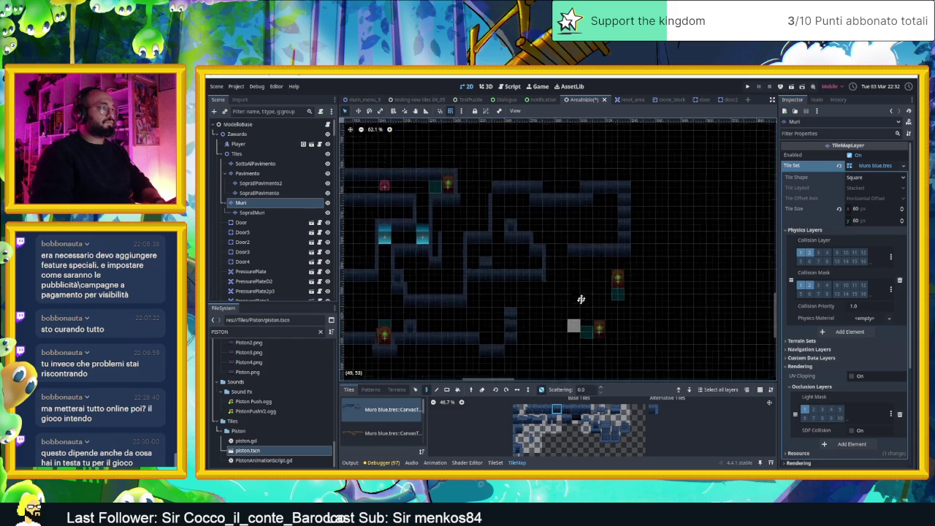
scroll(562, 286, up, 2)
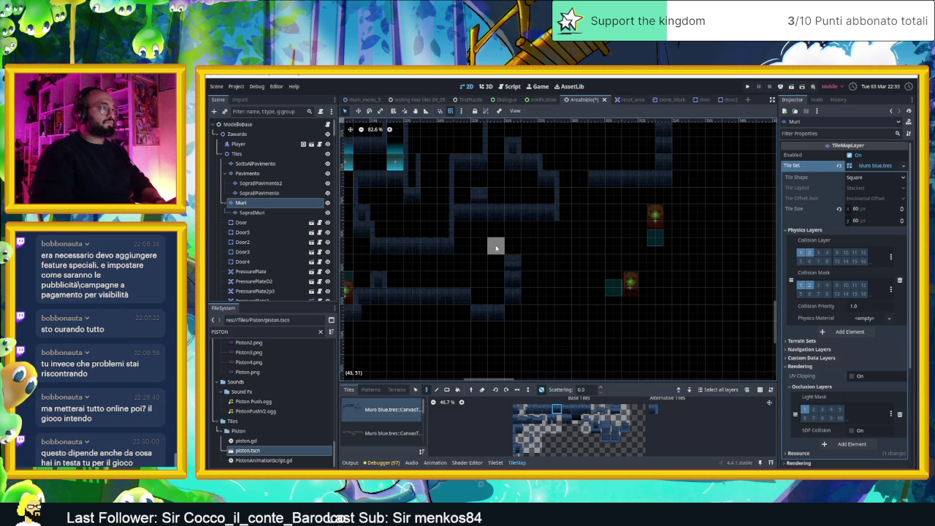
Paint one more blue wall tile and pick a different wall tile from the atlas.
click(497, 247)
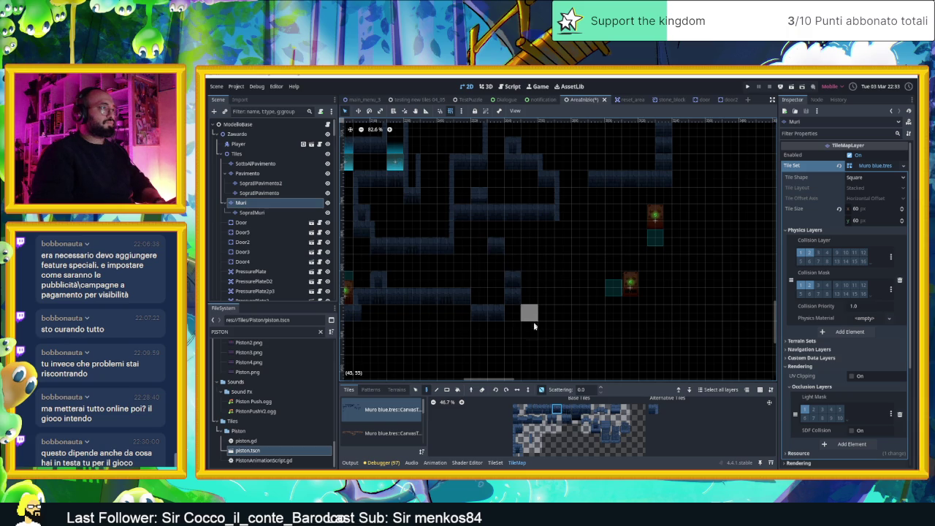
click(611, 411)
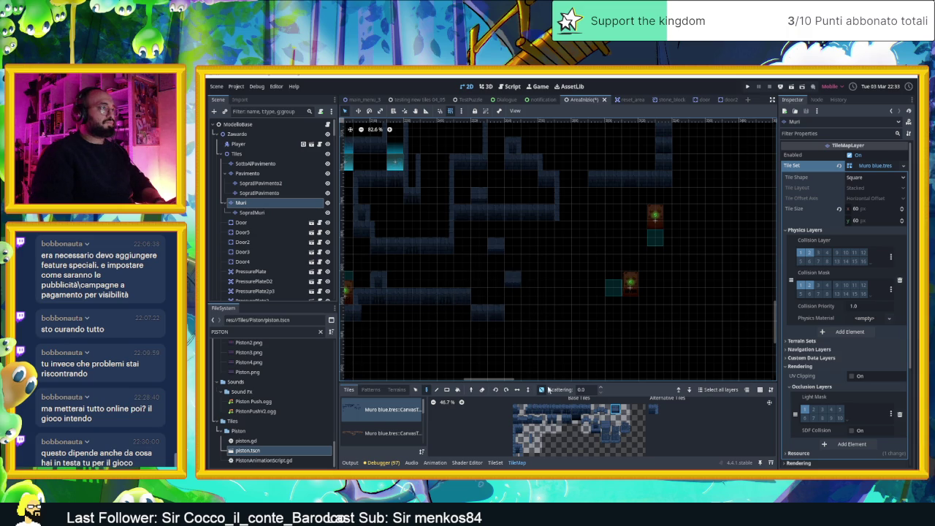
drag(526, 182, 531, 232)
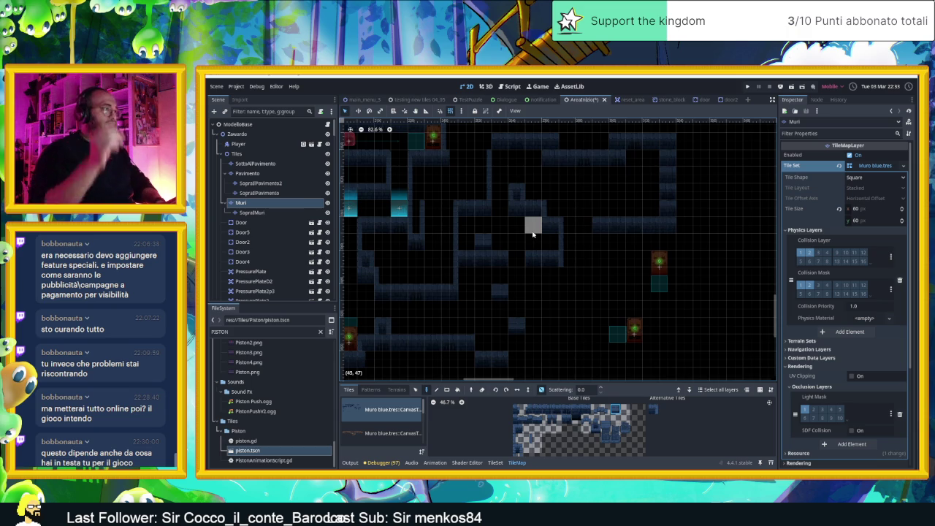
scroll(537, 241, down, 2)
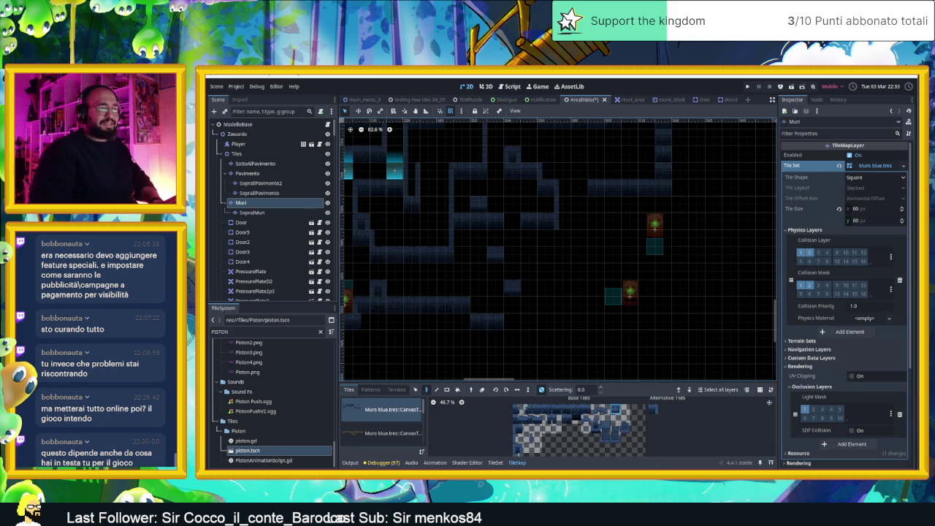
Check the Restream dashboard preview in the browser, then return to Godot.
key(alt+Tab)
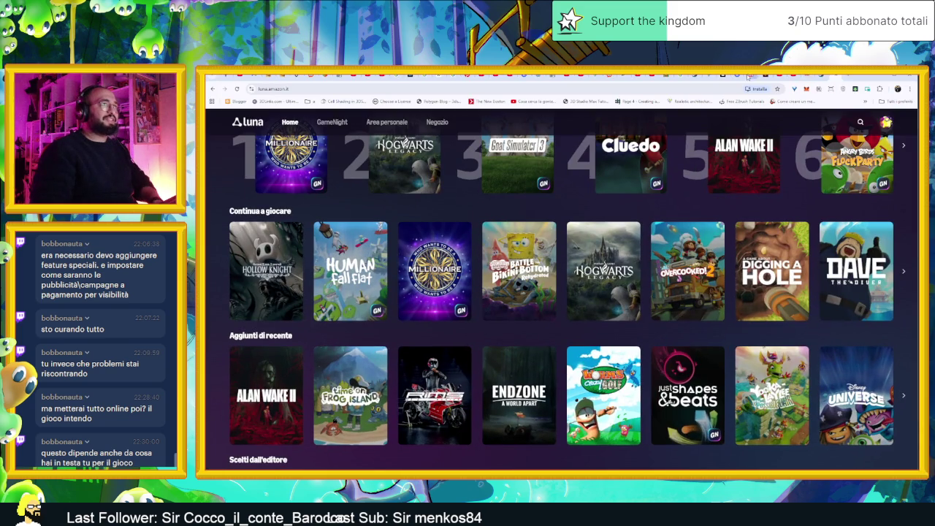
click(736, 76)
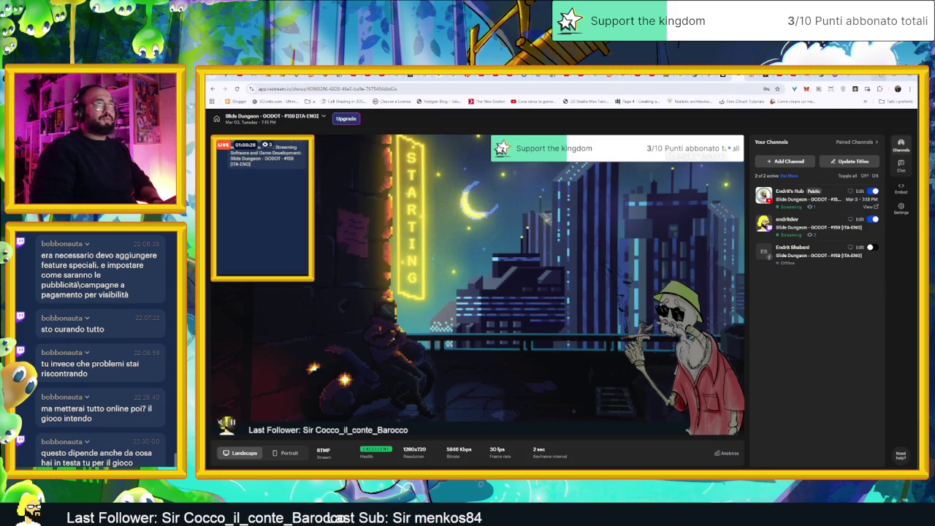
key(alt+Tab)
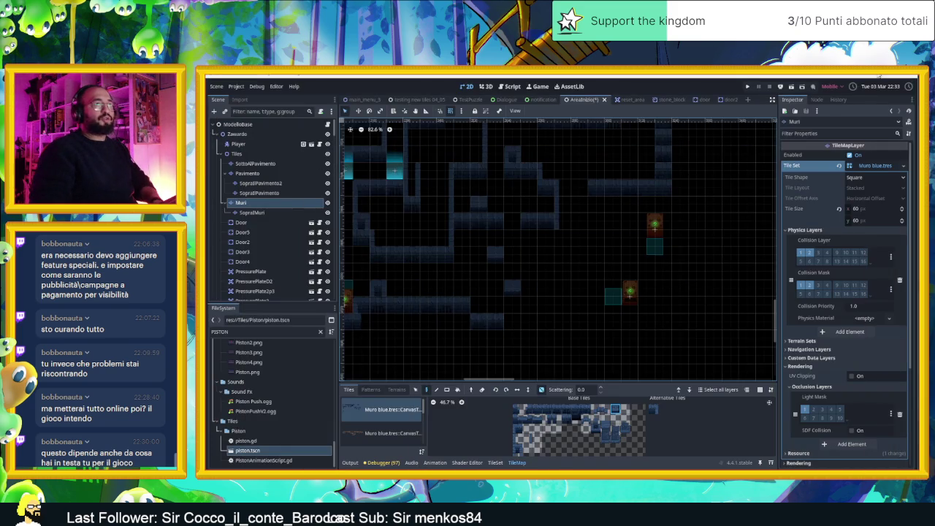
Paint a row of five blue wall tiles to extend the wall strip.
drag(535, 259, 595, 268)
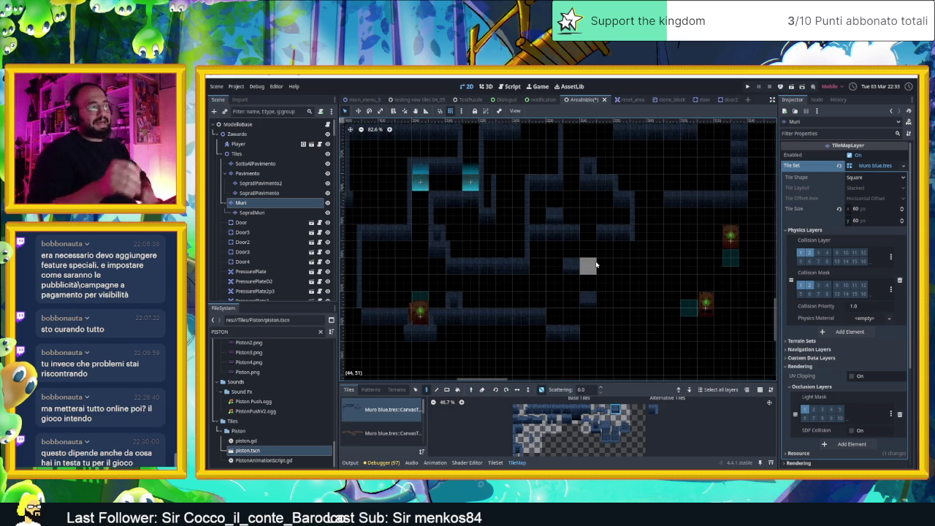
scroll(587, 267, up, 1)
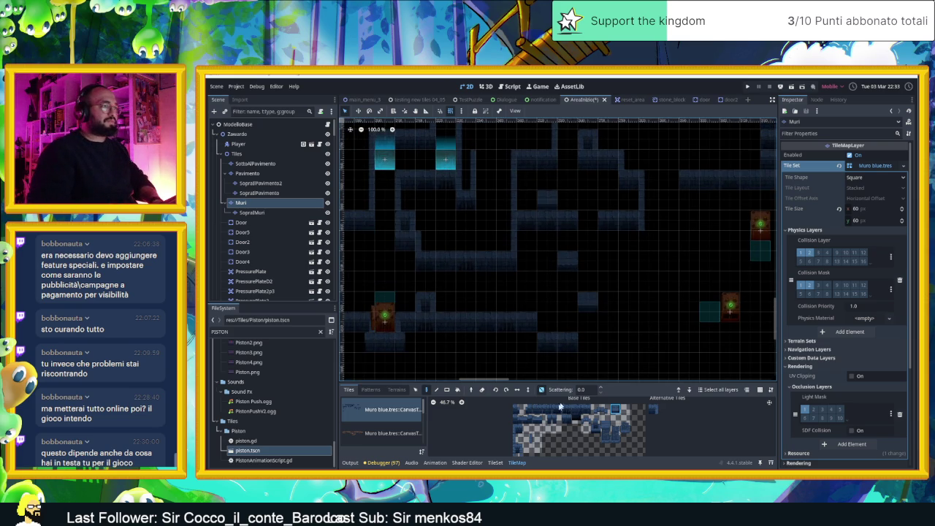
drag(582, 414, 538, 410)
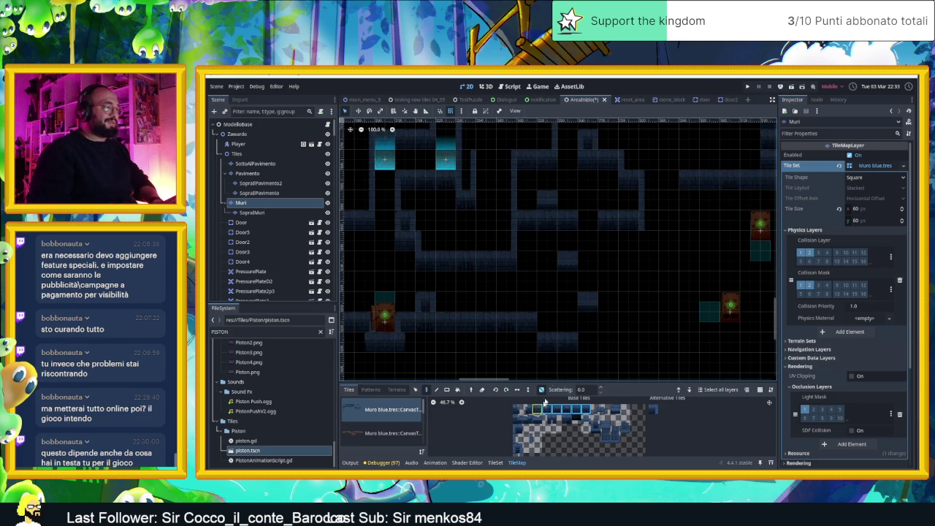
drag(587, 337, 606, 340)
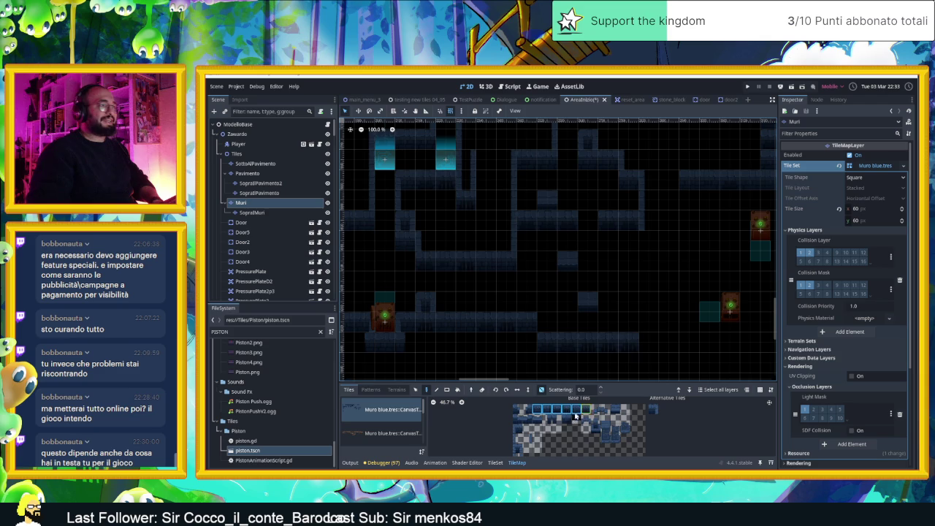
Try several single blue wall tiles from the atlas while nudging the view right.
click(518, 438)
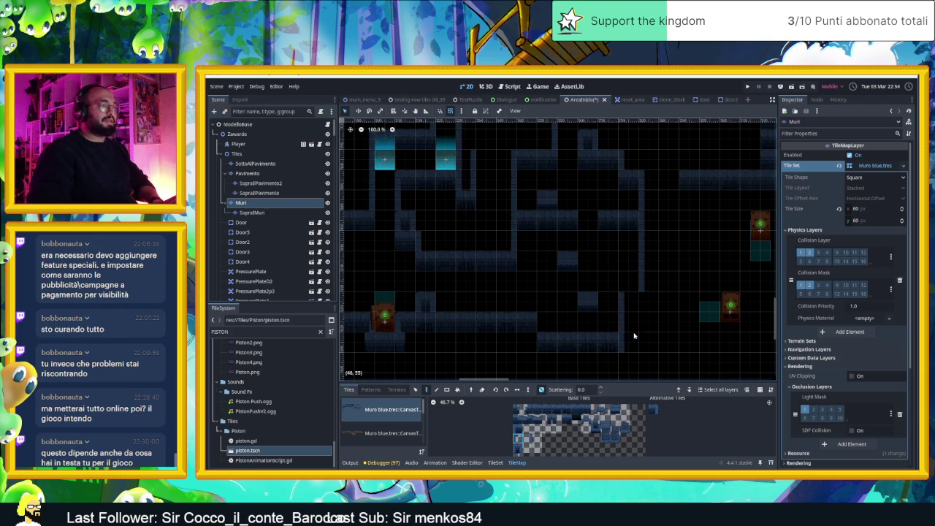
click(575, 409)
click(516, 438)
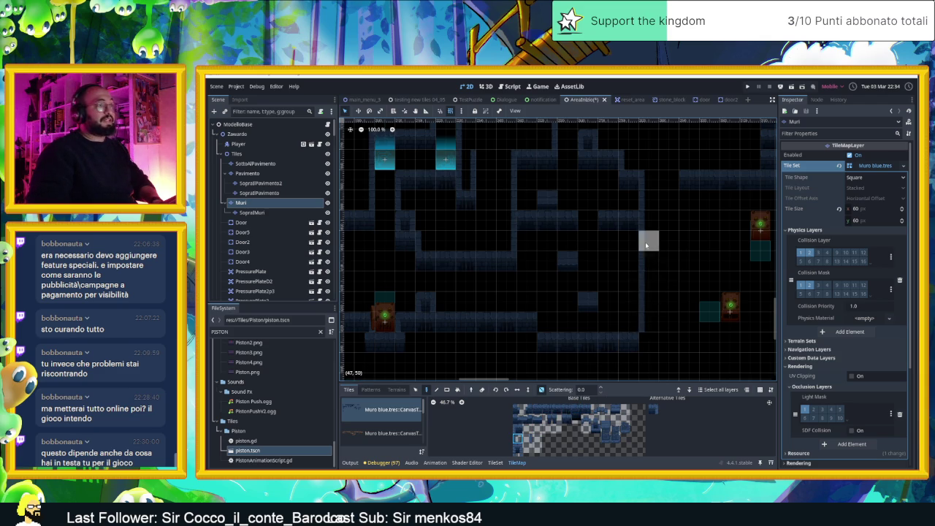
drag(646, 246, 667, 272)
drag(647, 315, 656, 287)
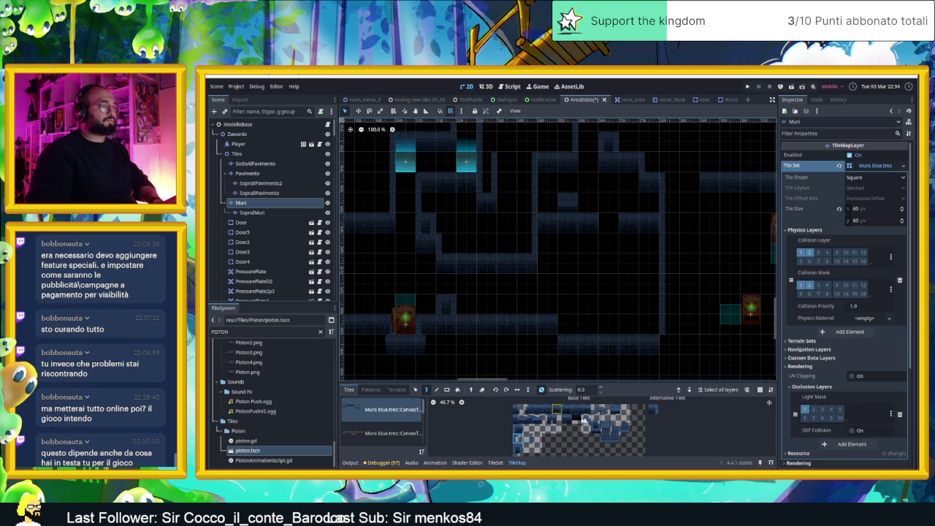
click(617, 410)
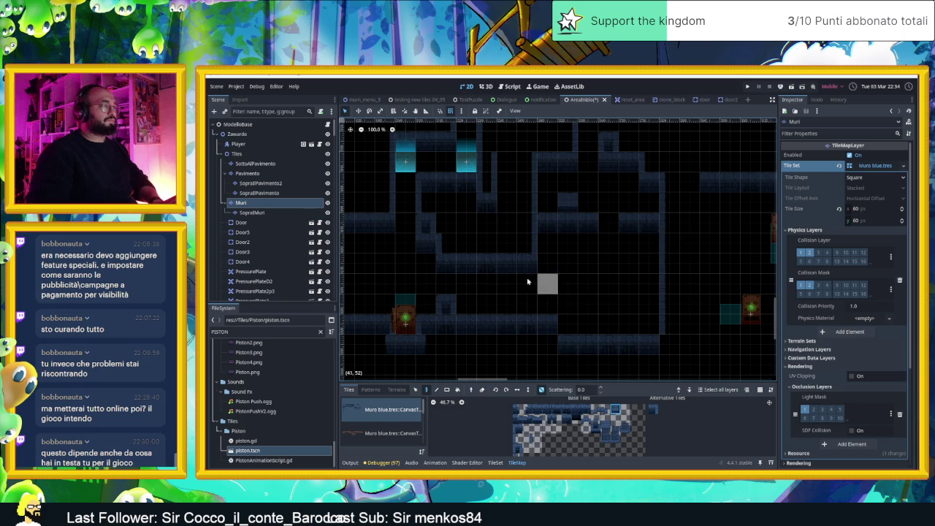
scroll(567, 282, down, 4)
scroll(490, 231, down, 4)
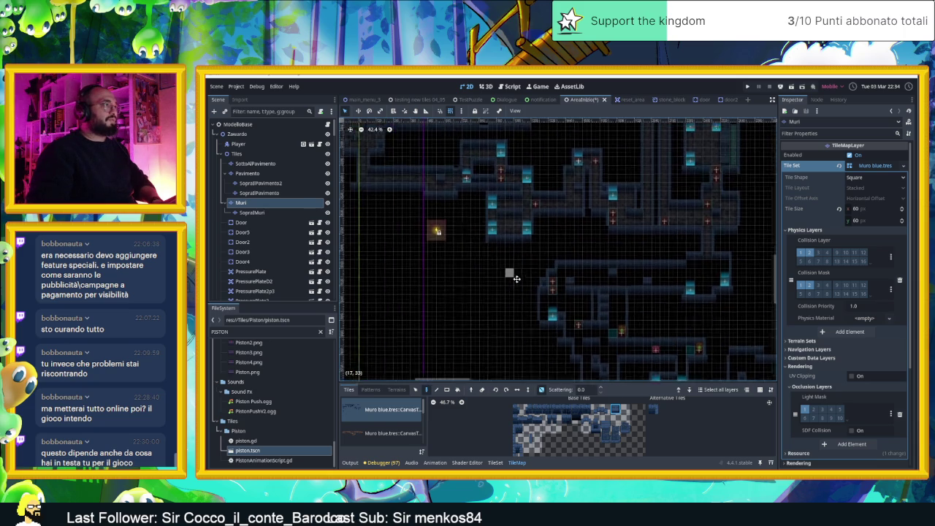
mouse_move(527, 236)
mouse_down()
mouse_move(650, 296)
mouse_move(594, 272)
mouse_up()
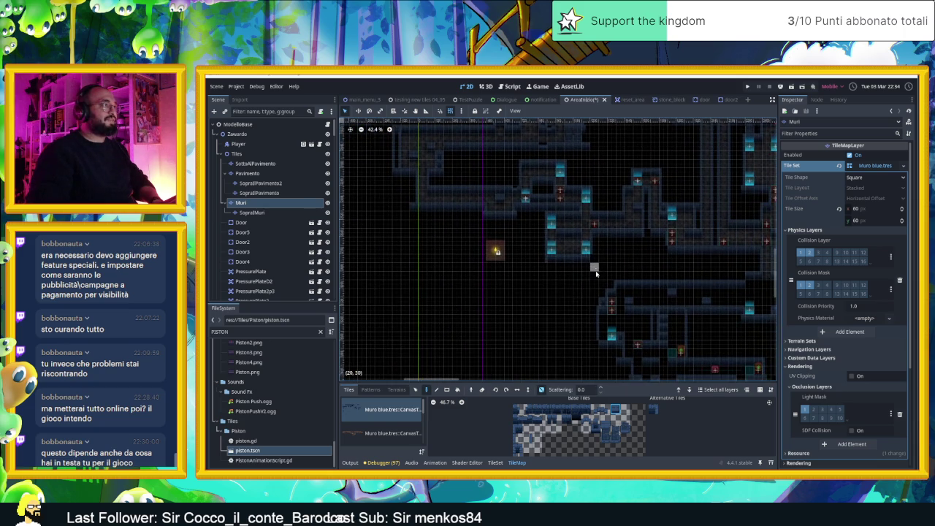
drag(636, 316, 482, 218)
scroll(621, 212, up, 5)
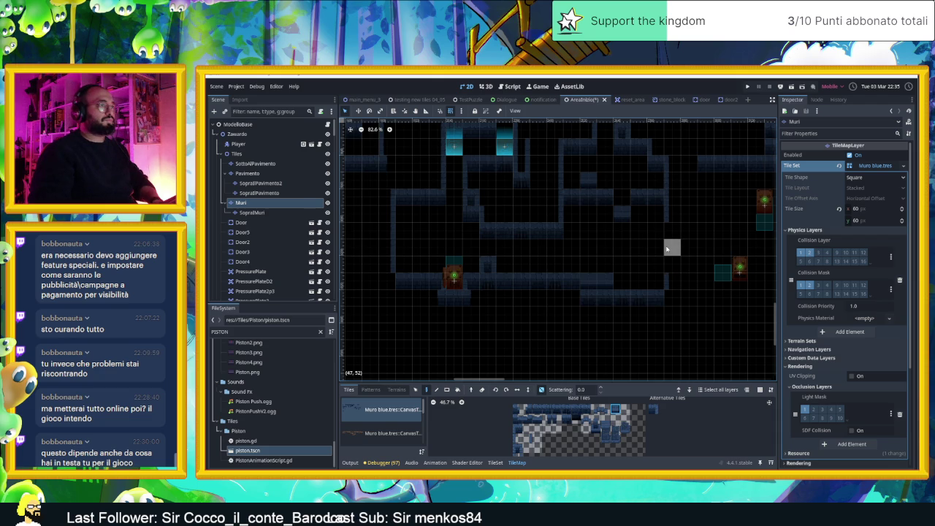
click(656, 248)
Paint a two-tile wall column and a horizontal row of blue wall tiles.
drag(656, 281, 655, 265)
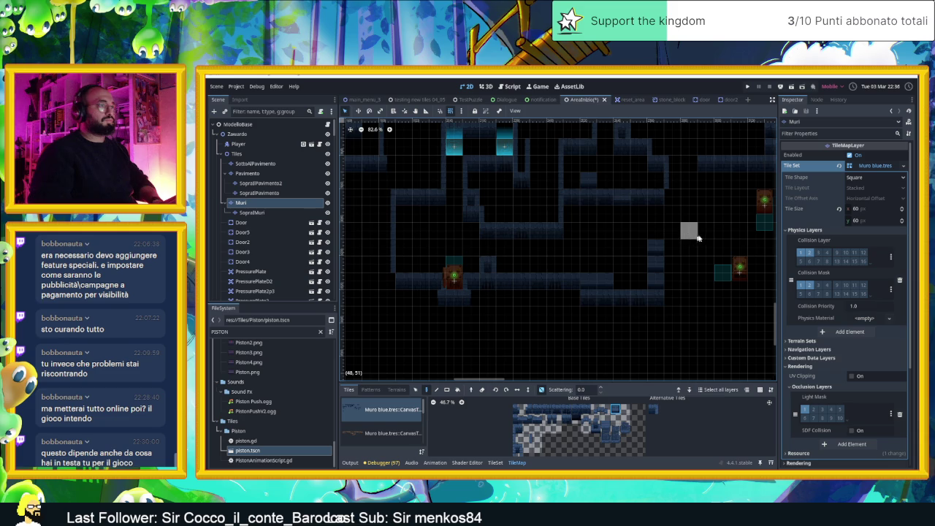
drag(691, 236, 587, 232)
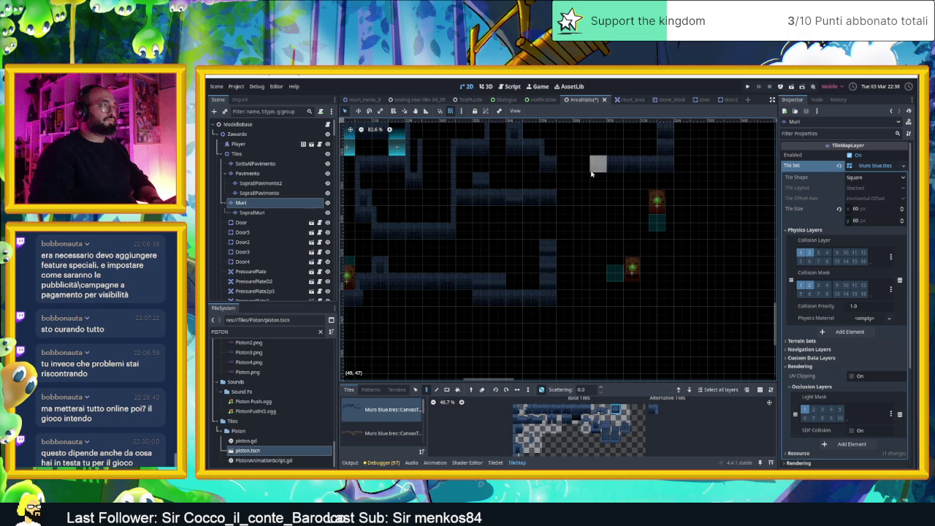
scroll(586, 168, up, 2)
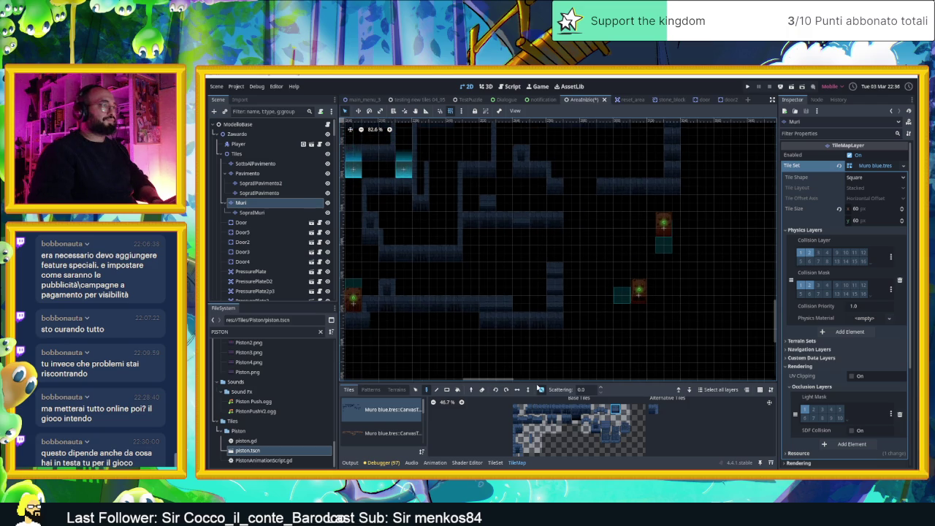
drag(536, 408, 574, 409)
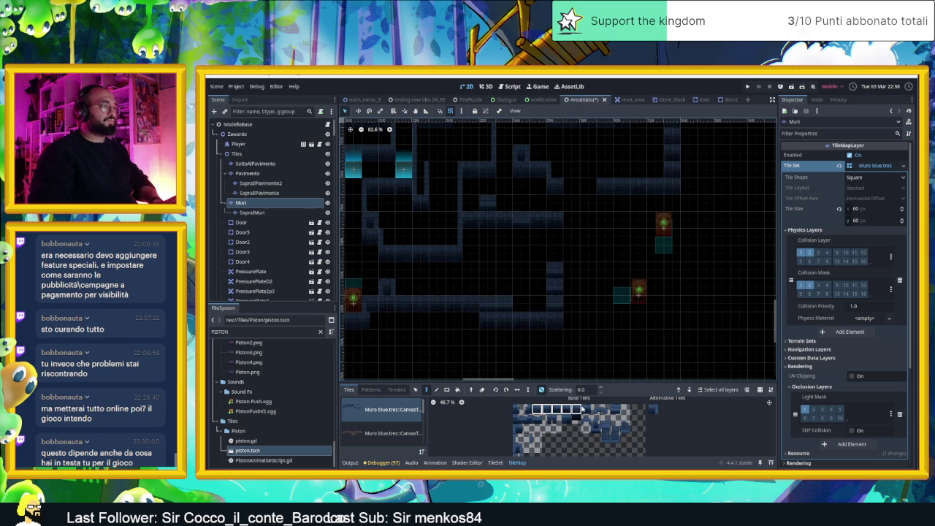
drag(587, 217, 629, 218)
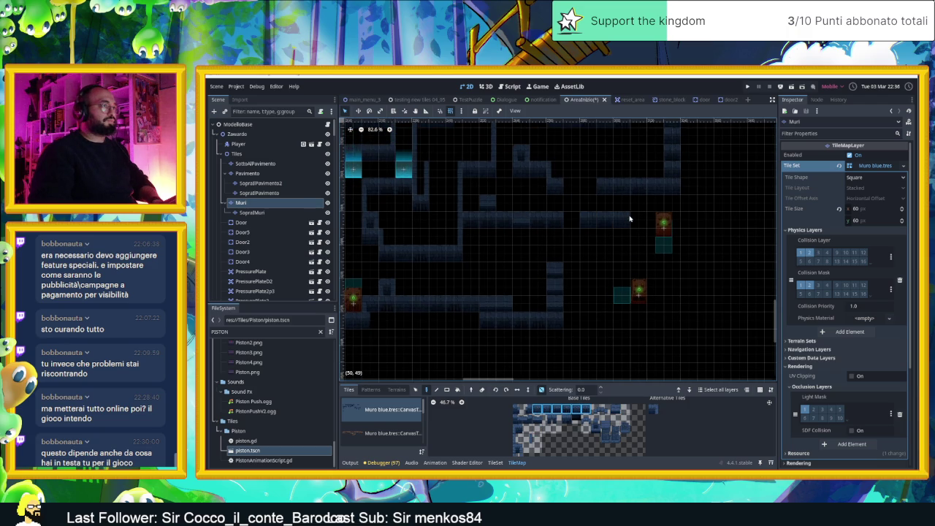
Paint blue wall tiles up a short column.
scroll(598, 255, up, 3)
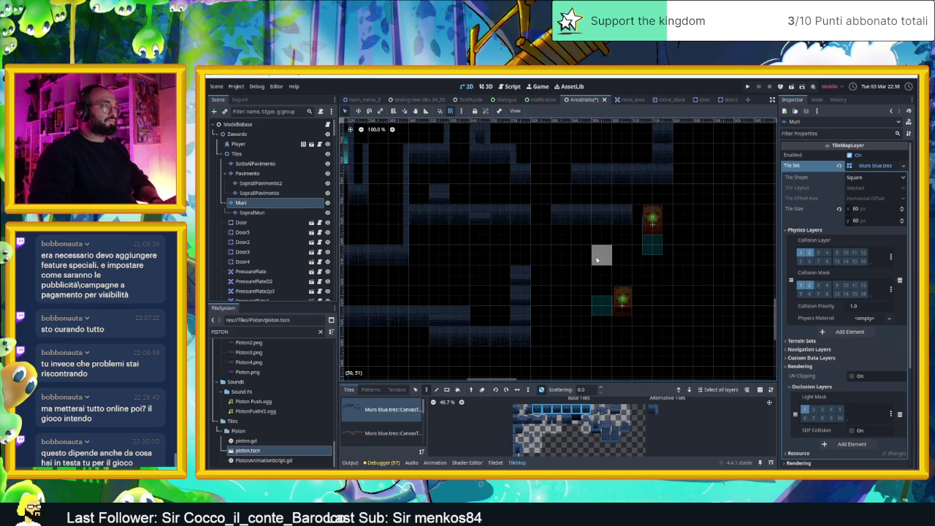
scroll(555, 292, left, 2)
scroll(555, 292, down, 1)
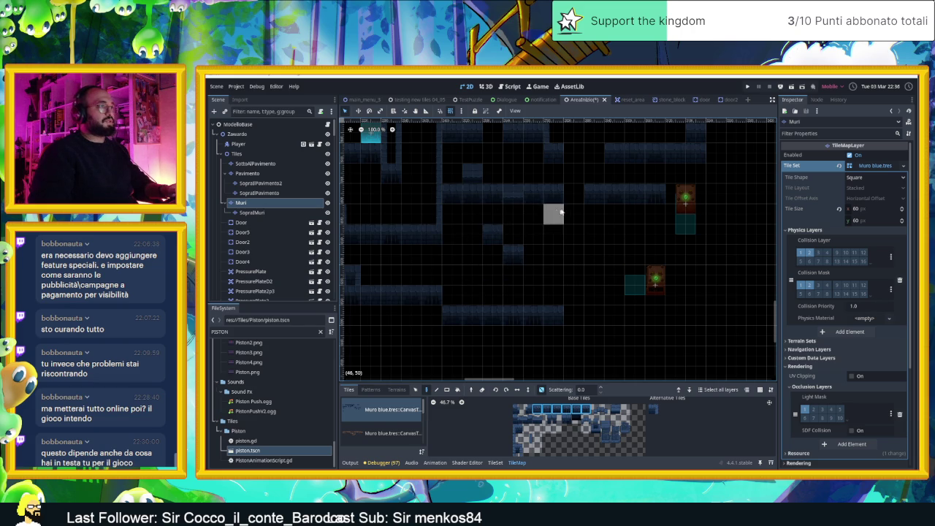
drag(547, 299, 557, 218)
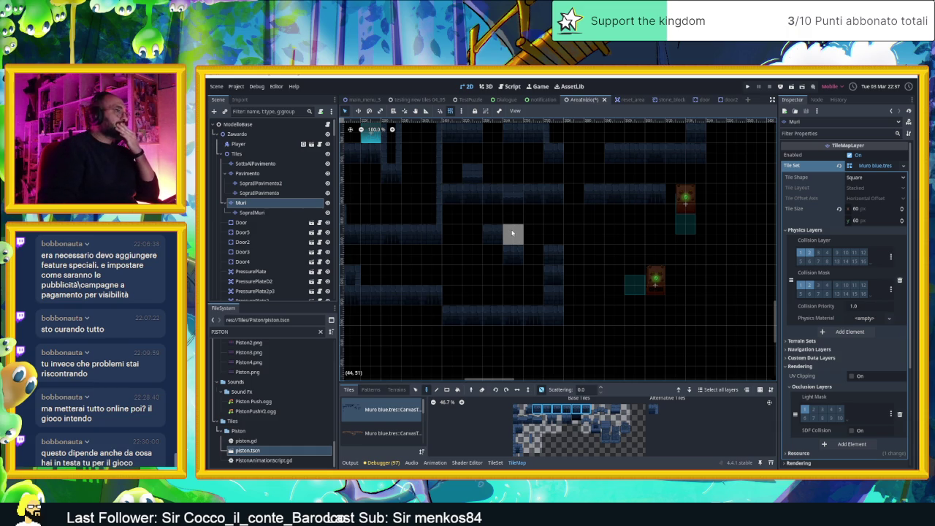
Move a misplaced lower-left wall tile down one cell and fill two more cells.
drag(553, 294, 524, 327)
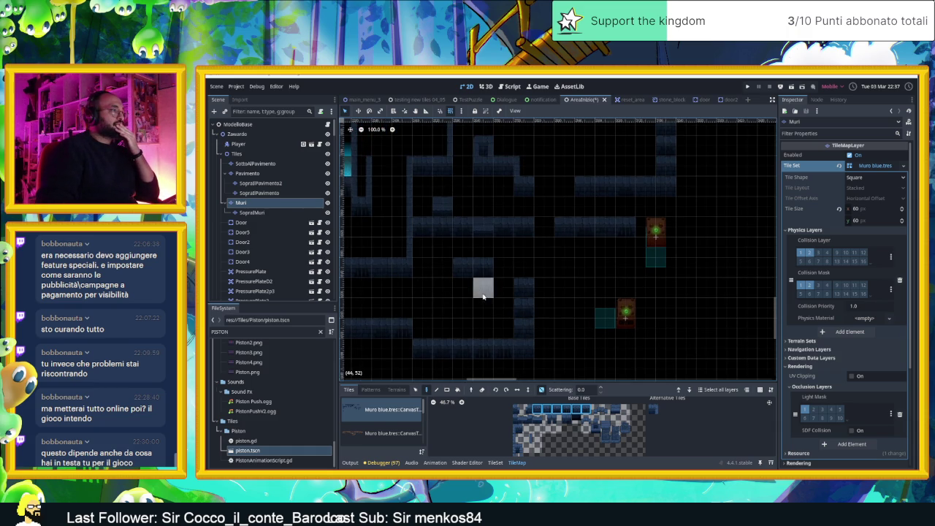
right_click(401, 326)
click(400, 347)
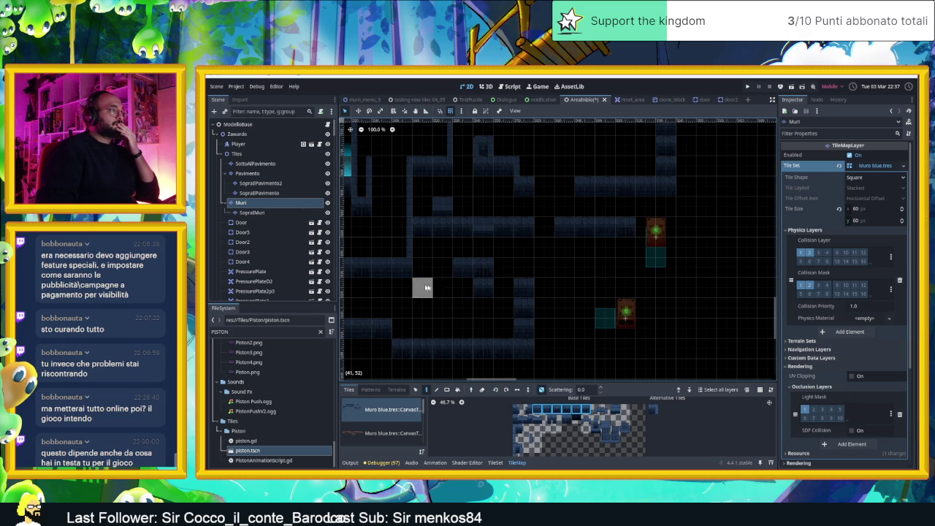
drag(422, 328, 402, 328)
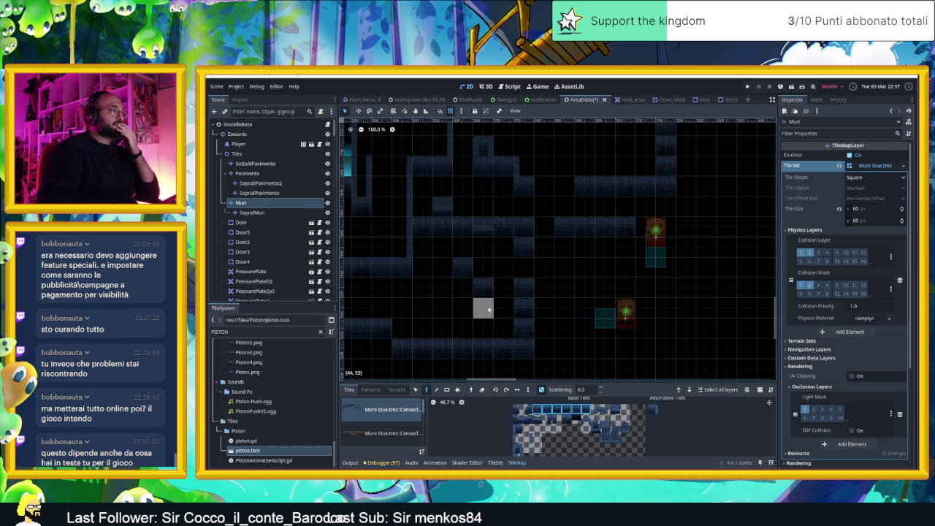
drag(527, 290, 570, 285)
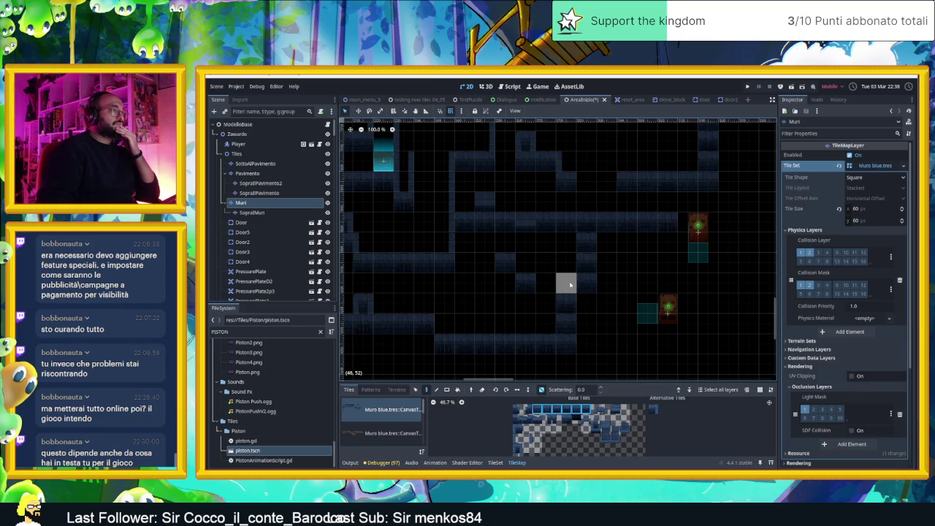
mouse_move(582, 284)
mouse_down()
mouse_move(582, 246)
mouse_move(612, 285)
mouse_move(609, 302)
mouse_up()
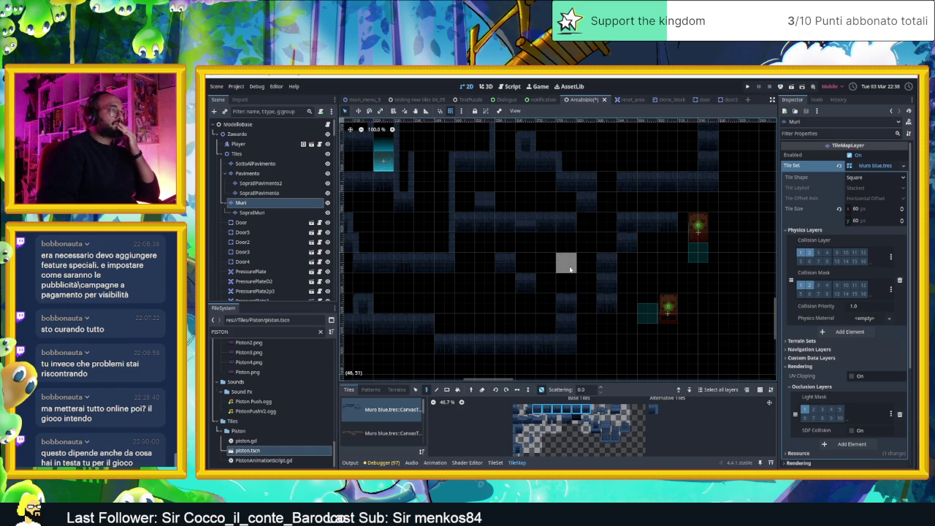
Scroll and pan the tilemap view right across the repainted wall column.
scroll(555, 285, down, 1)
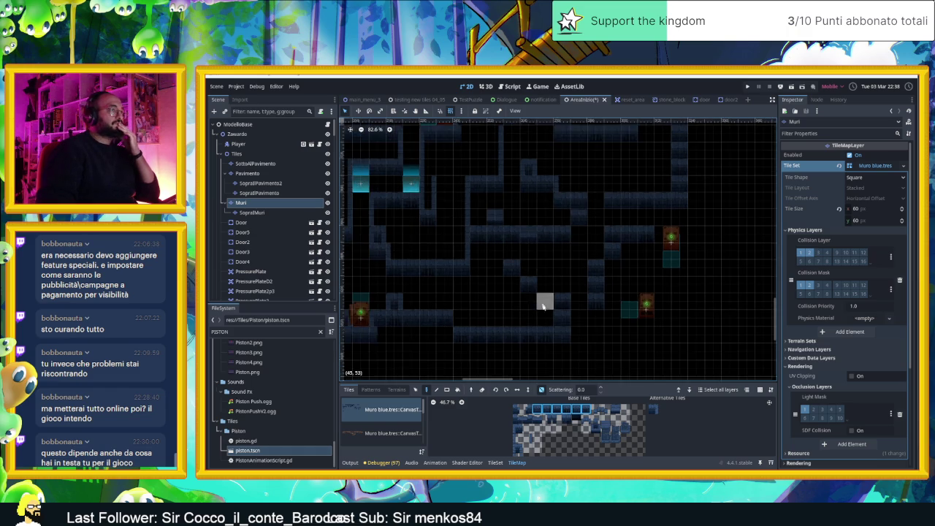
scroll(577, 321, right, 1)
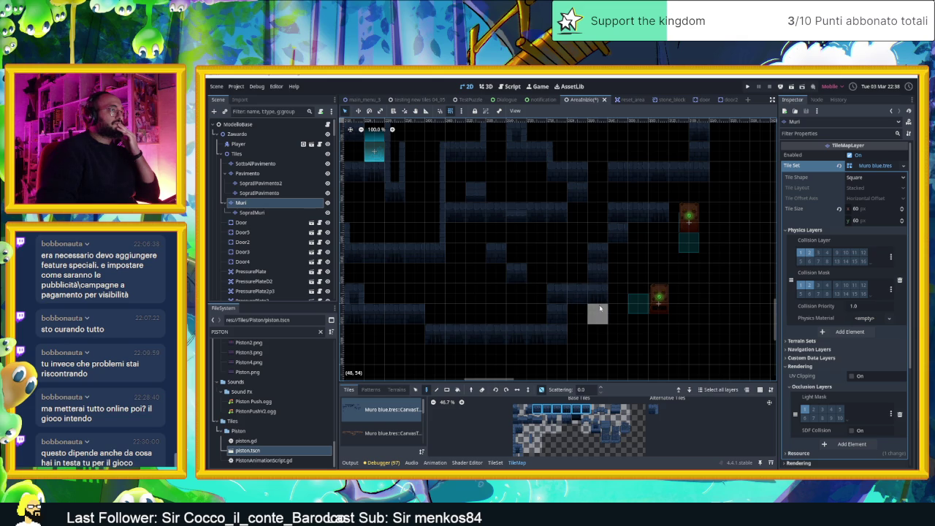
scroll(588, 319, down, 2)
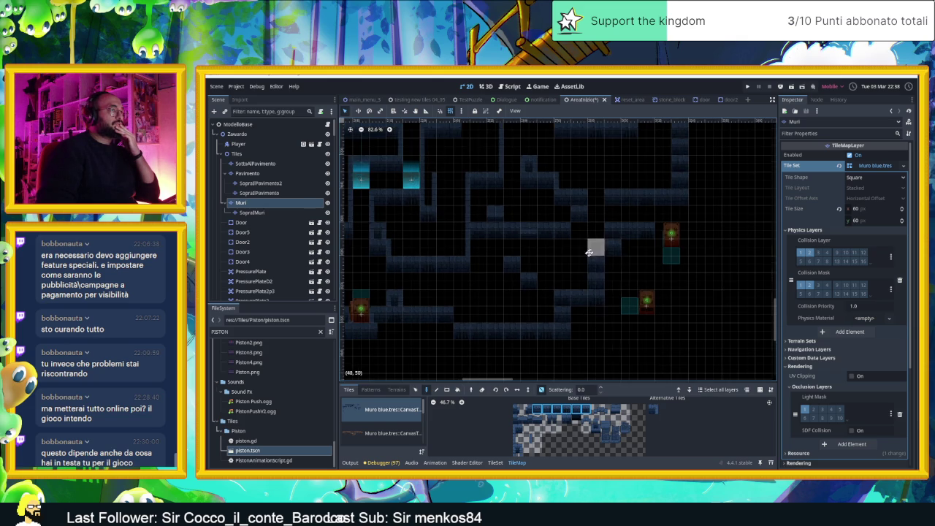
scroll(593, 252, up, 1)
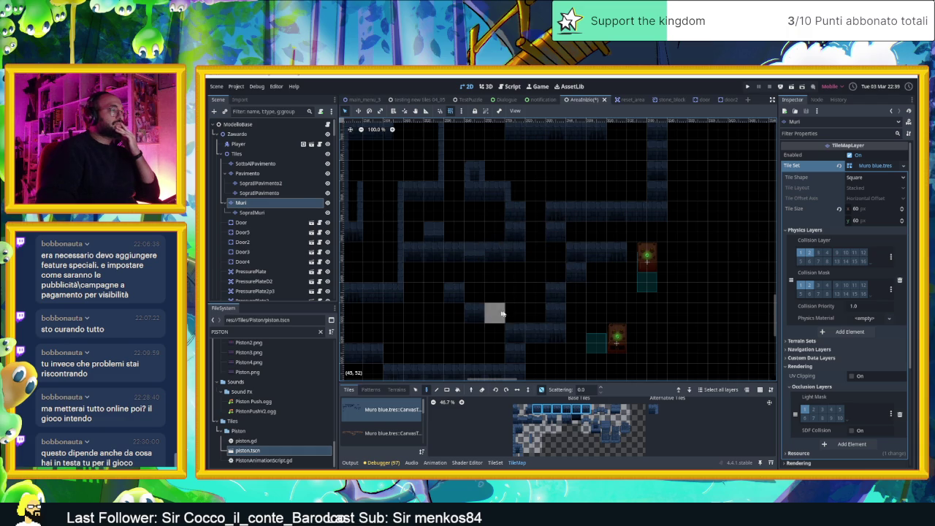
drag(554, 315, 586, 307)
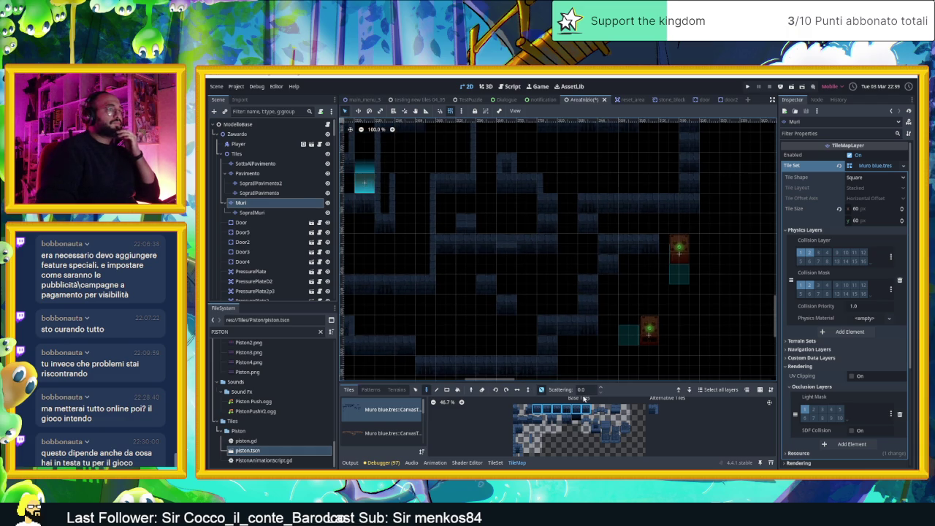
Move Piston5 up into the middle corridor, one cell right, and save the scene.
click(415, 389)
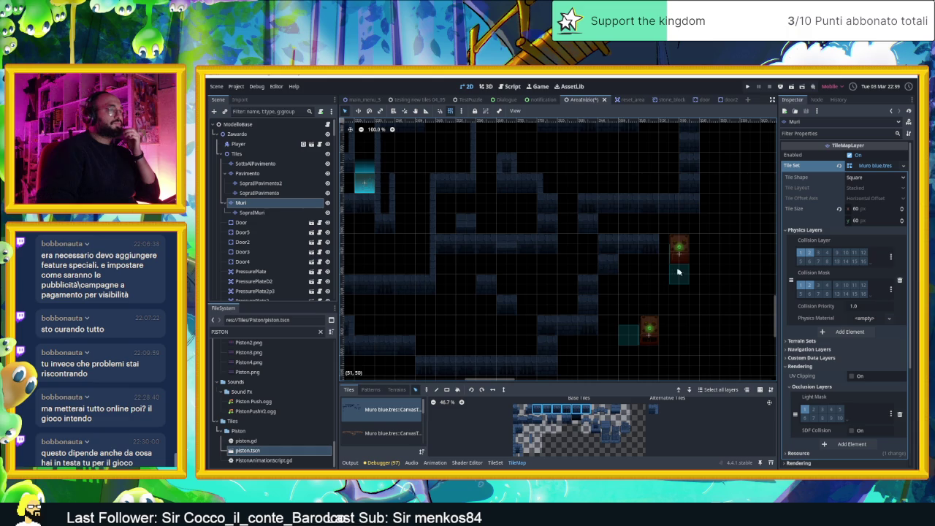
mouse_move(647, 329)
mouse_down()
mouse_move(601, 274)
mouse_move(599, 254)
mouse_up()
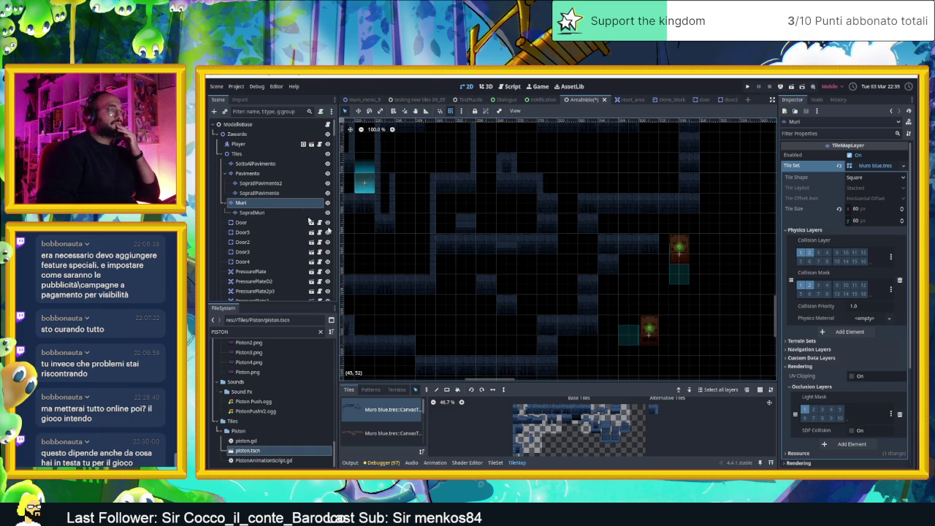
click(622, 332)
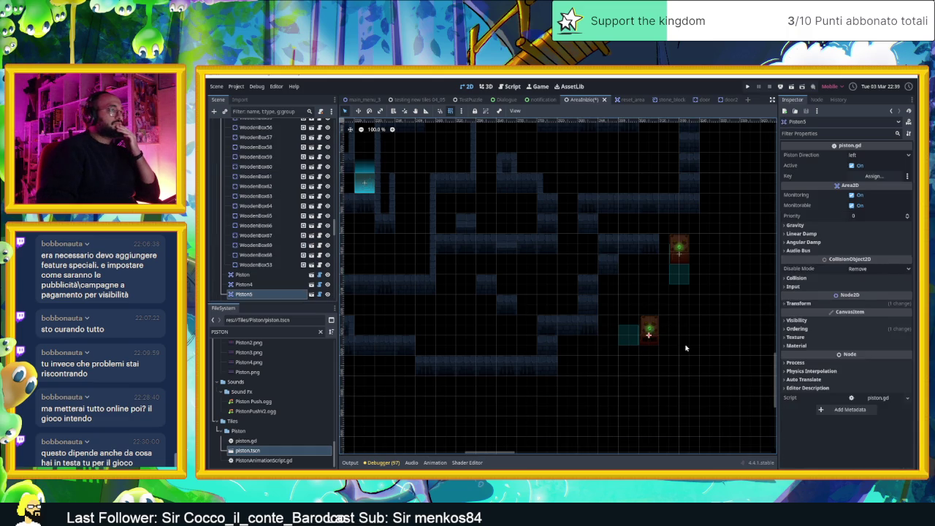
mouse_move(648, 335)
mouse_down()
mouse_move(587, 266)
mouse_move(620, 273)
mouse_up()
click(648, 301)
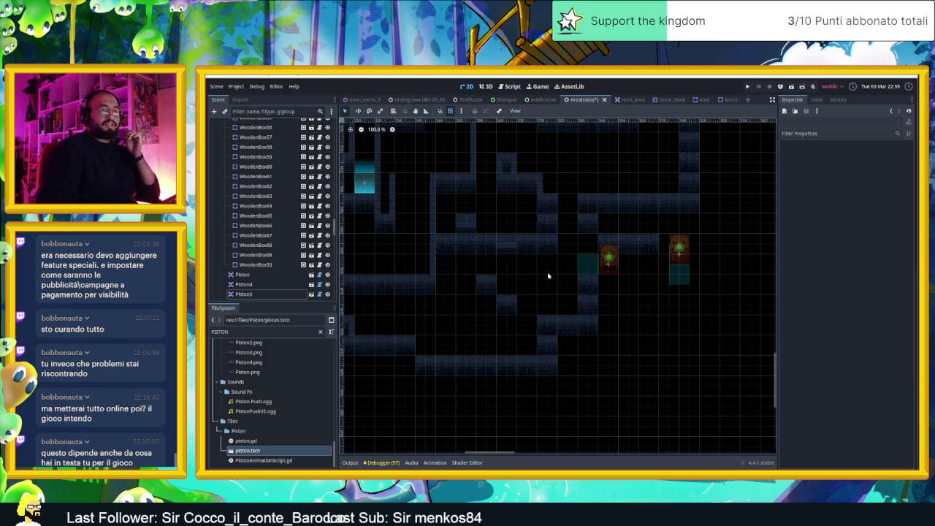
key(ctrl+s)
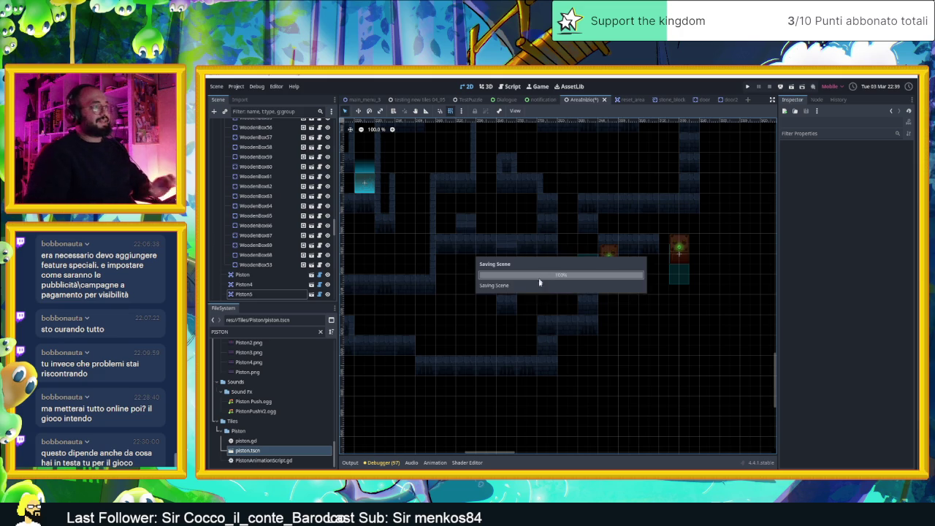
Bring the level's right side into view and select Piston4 at its edge.
drag(594, 309, 688, 309)
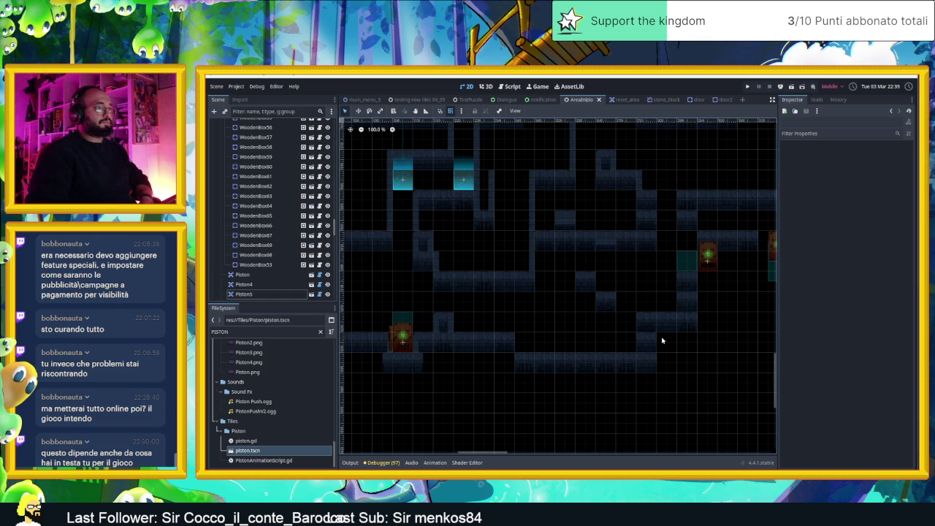
click(771, 251)
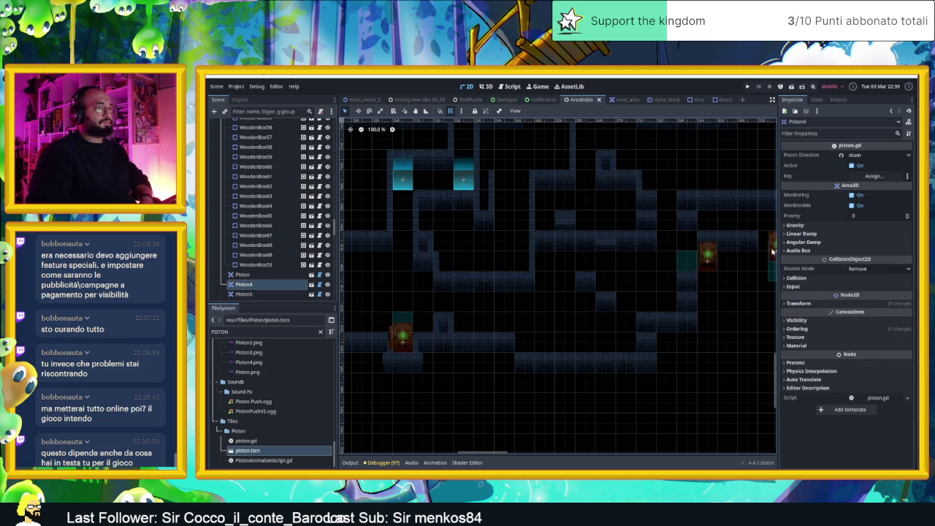
Set Piston4's Piston Direction to right and drop it into the lower corridor.
drag(772, 252, 667, 355)
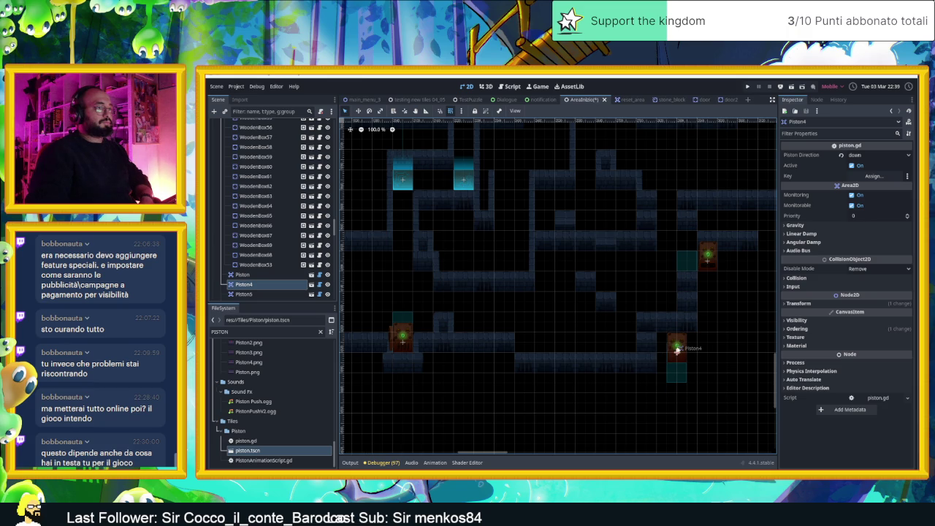
click(877, 154)
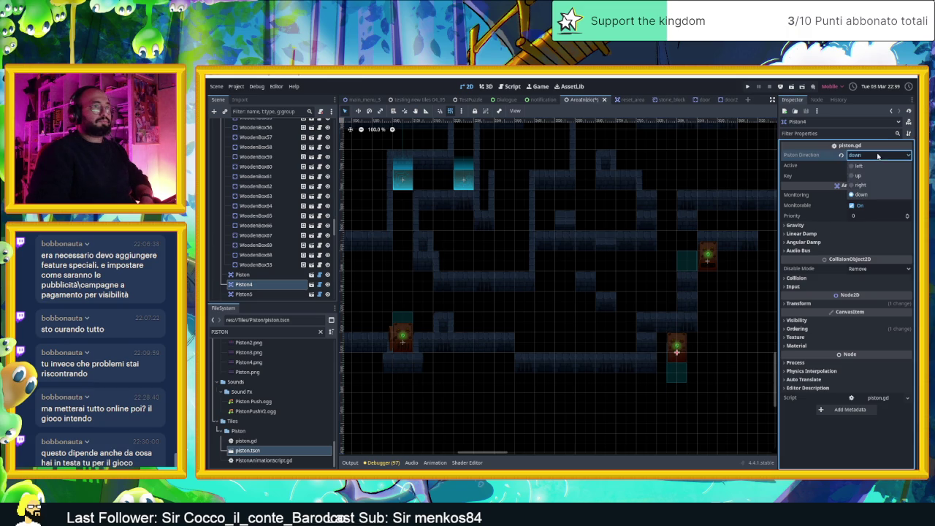
click(865, 186)
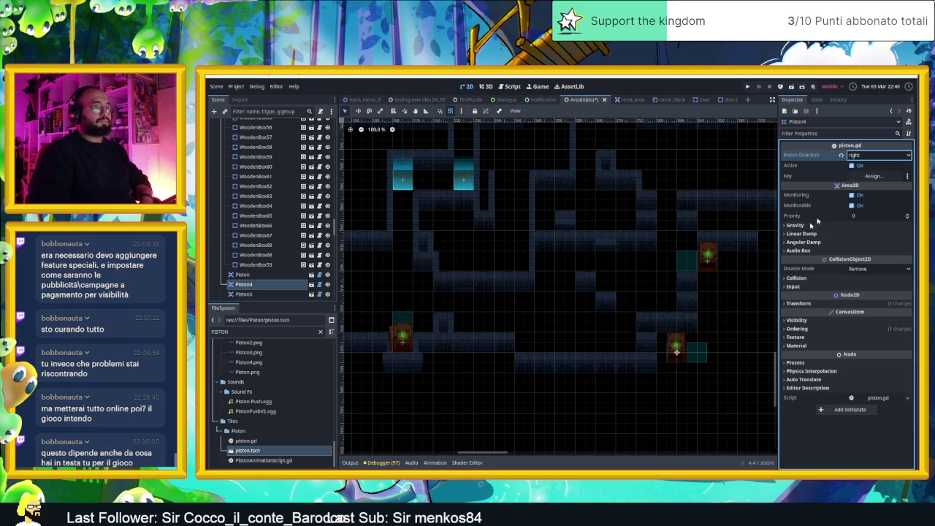
drag(676, 351, 524, 259)
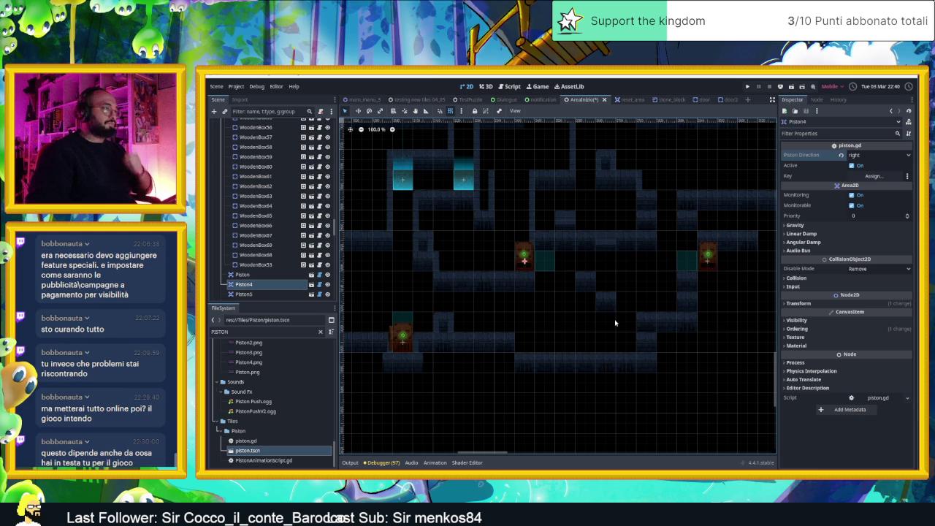
drag(524, 271, 528, 322)
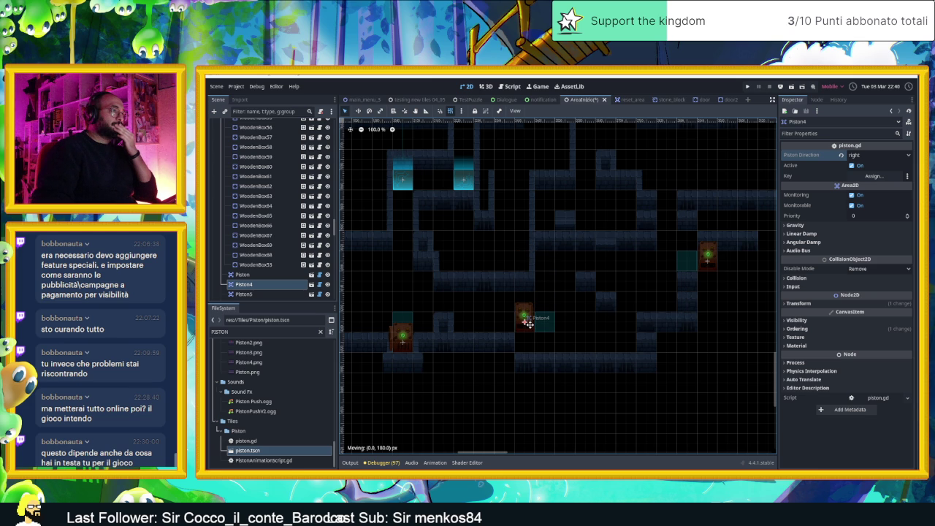
drag(527, 321, 526, 342)
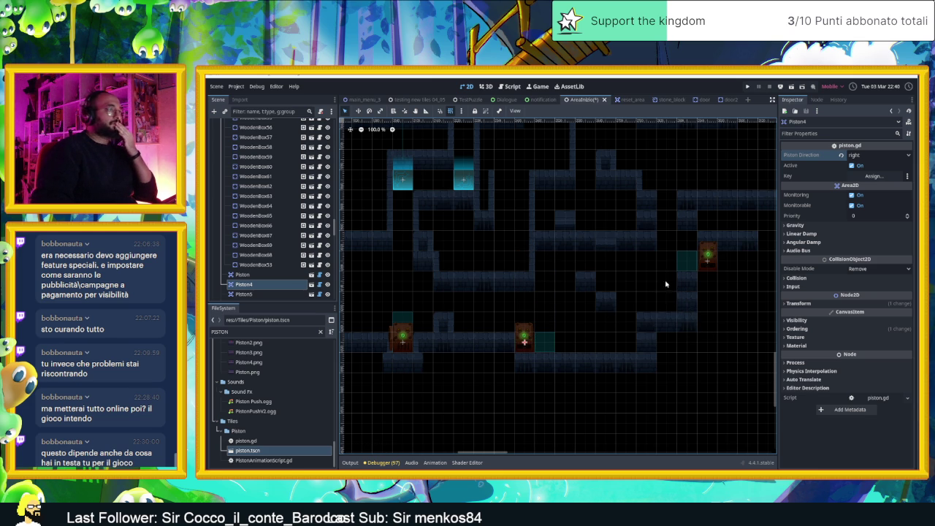
Run the project and slide the red cube down, right, up and left through the corridors.
click(792, 86)
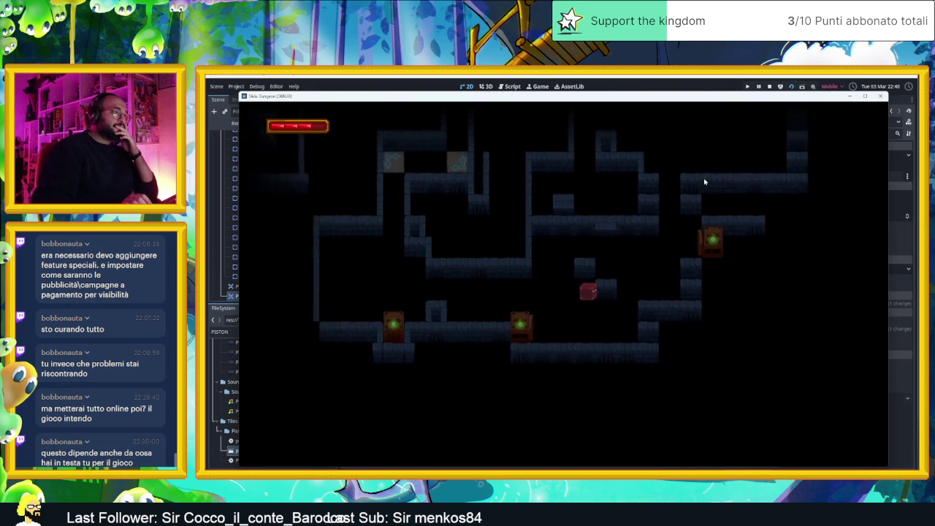
key(Down)
key(Right)
key(Up)
key(Left)
key(Down)
key(Right)
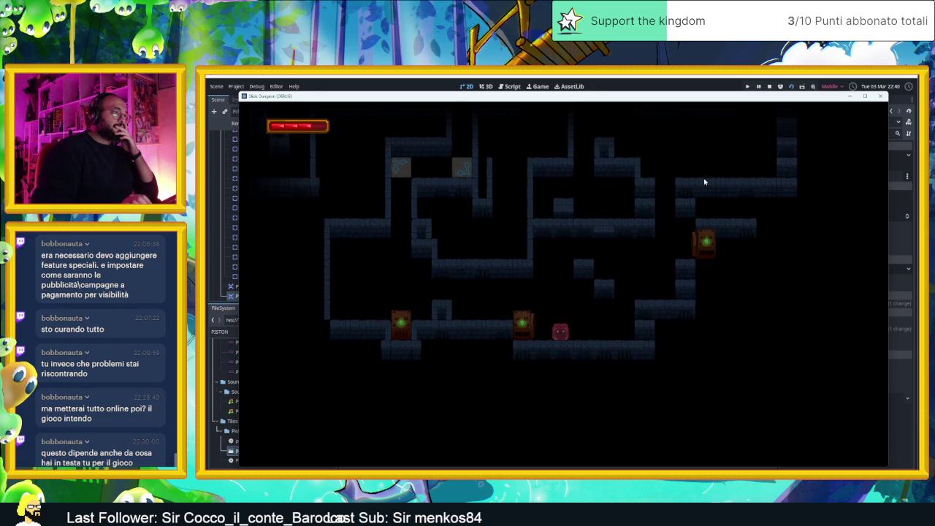
key(Up)
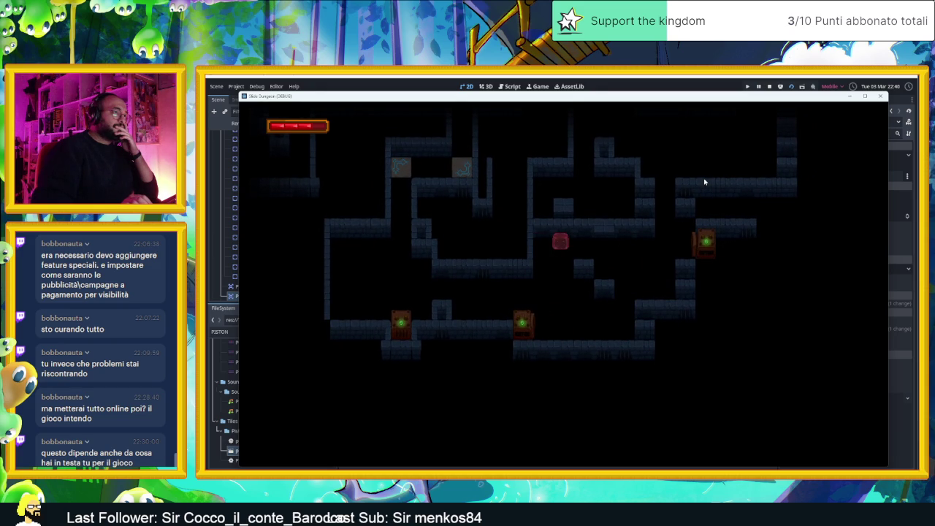
Steer the red cube around the pistons into the lower corridor, then stop the game.
key(Right)
key(Down)
key(Left)
key(Down)
key(Left)
key(Right)
key(Up)
key(Left)
key(Down)
key(Right)
key(Right)
key(Up)
key(Left)
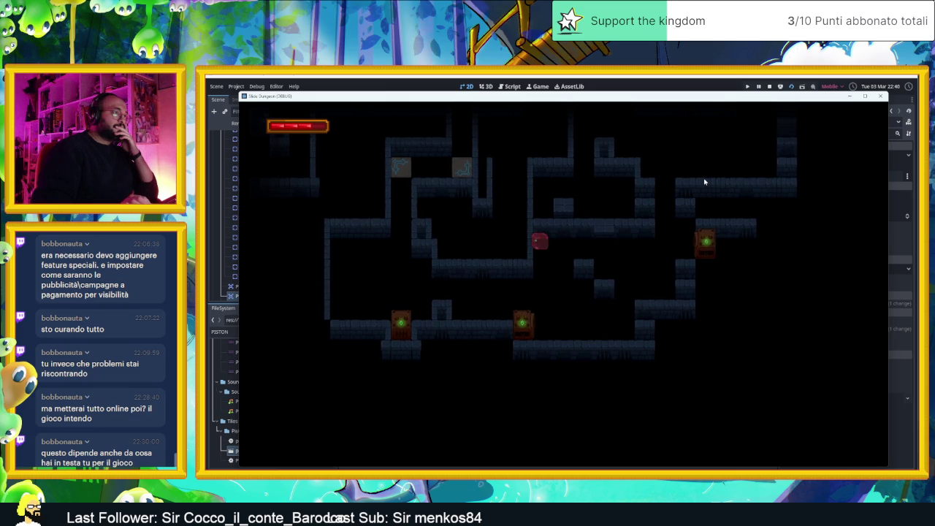
key(Right)
key(Down)
key(Left)
key(Down)
key(Left)
key(Right)
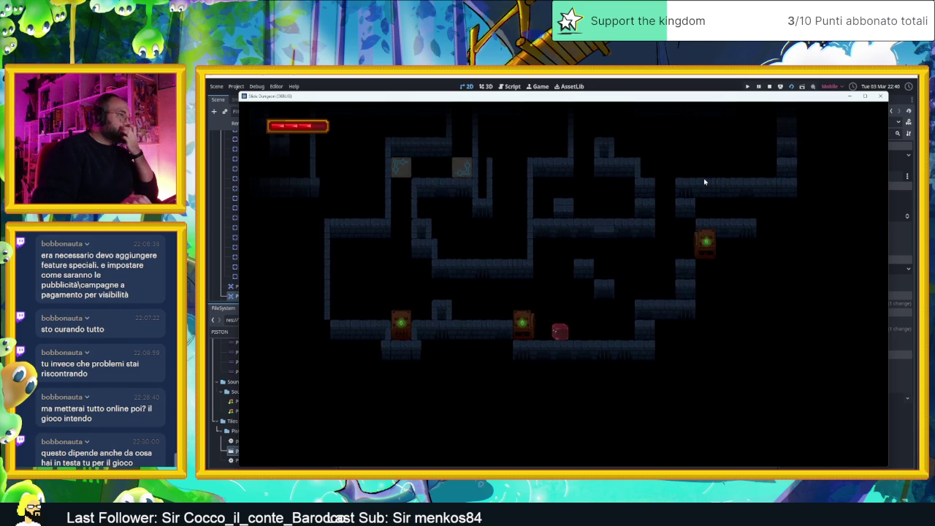
click(770, 86)
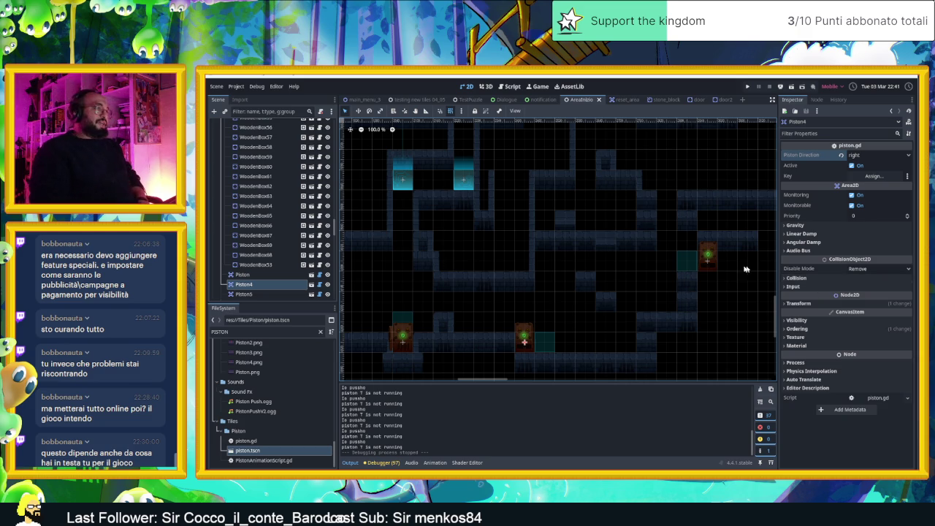
Zoom the 2D viewport out to about 21.8% to see the whole AreaInizio dungeon layout.
scroll(599, 298, down, 8)
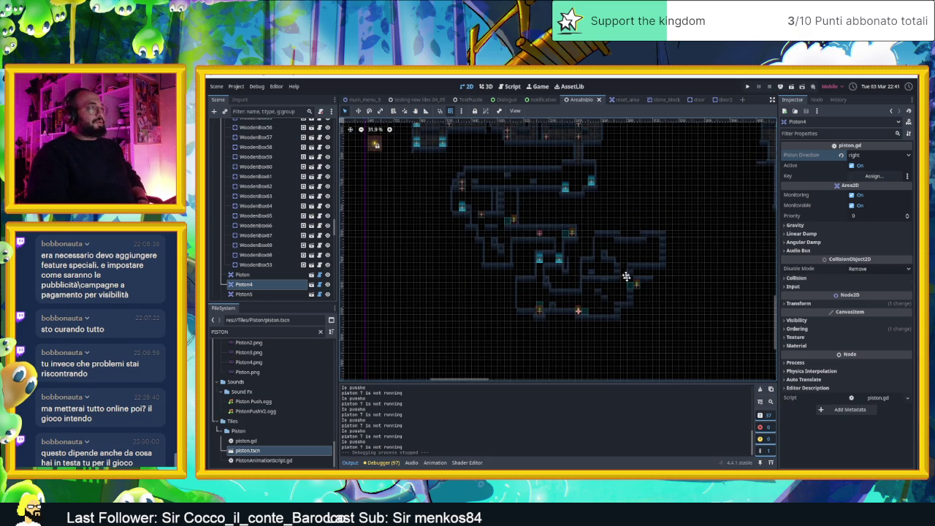
scroll(622, 267, down, 2)
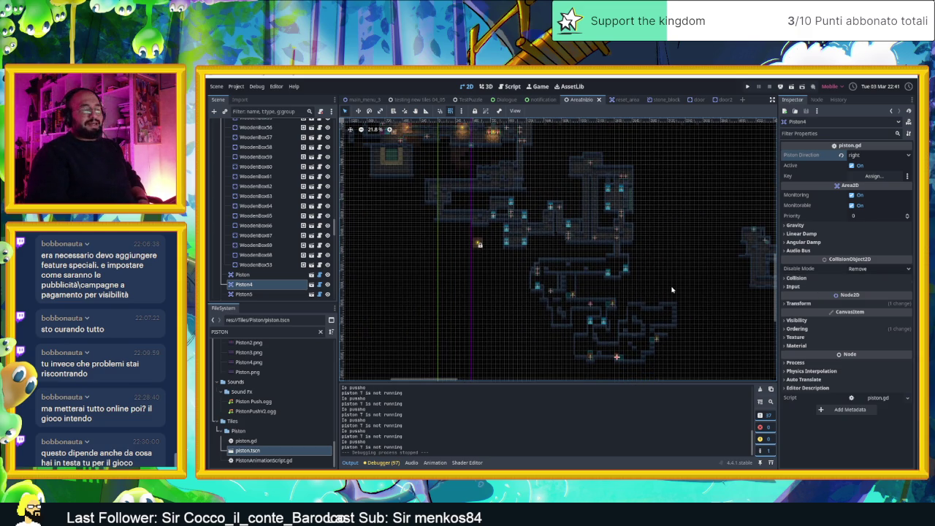